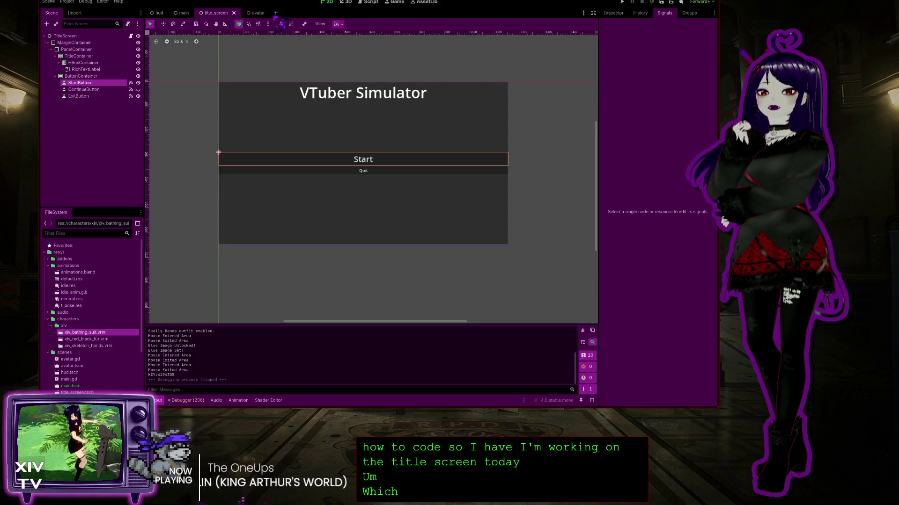
# Cycle through the hud and main scene tabs, ending on the avatar scene.
pyautogui.click(159, 13)
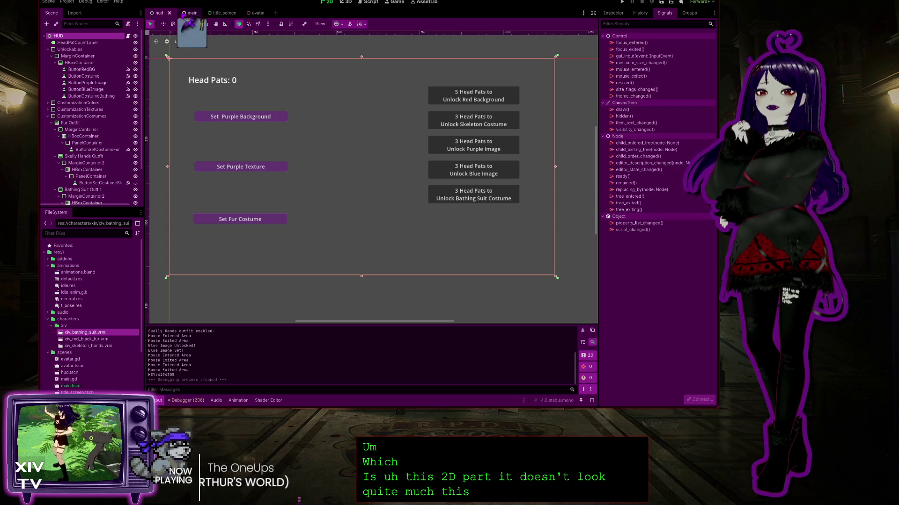
pyautogui.click(187, 13)
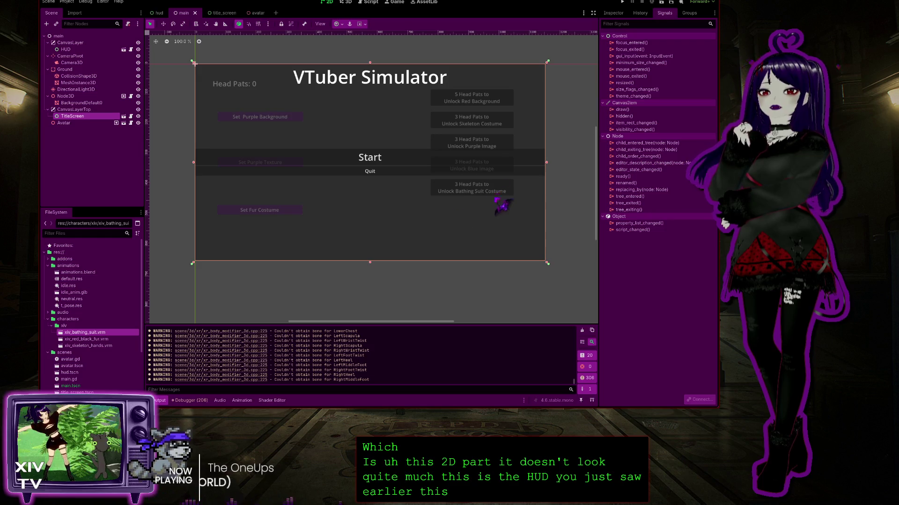
pyautogui.click(255, 13)
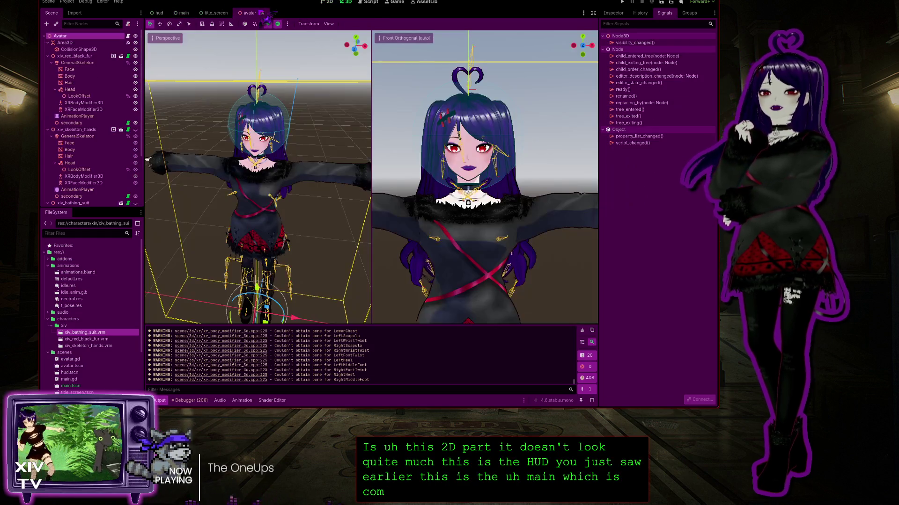
# Zoom the Perspective viewport to frame the full avatar, then switch to the Script workspace.
pyautogui.scroll(-3, 304, 252)
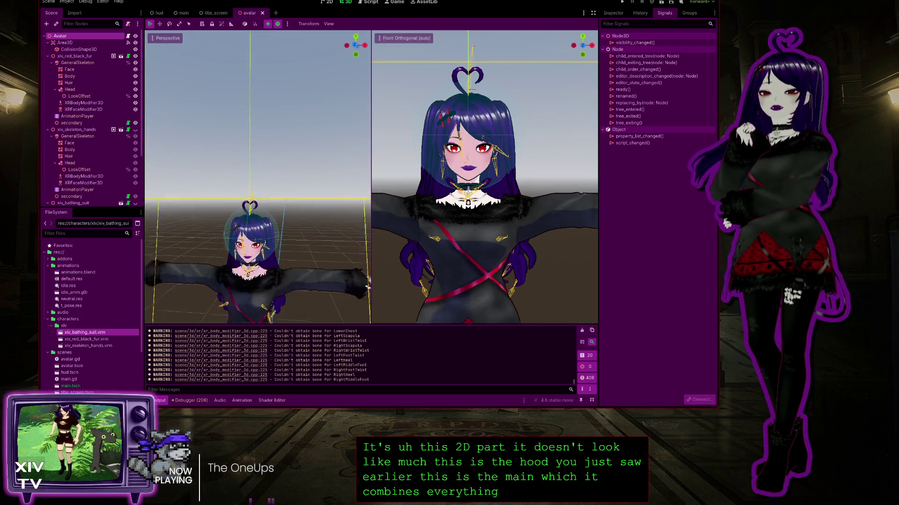
pyautogui.scroll(-2, 368, 287)
pyautogui.scroll(3, 367, 159)
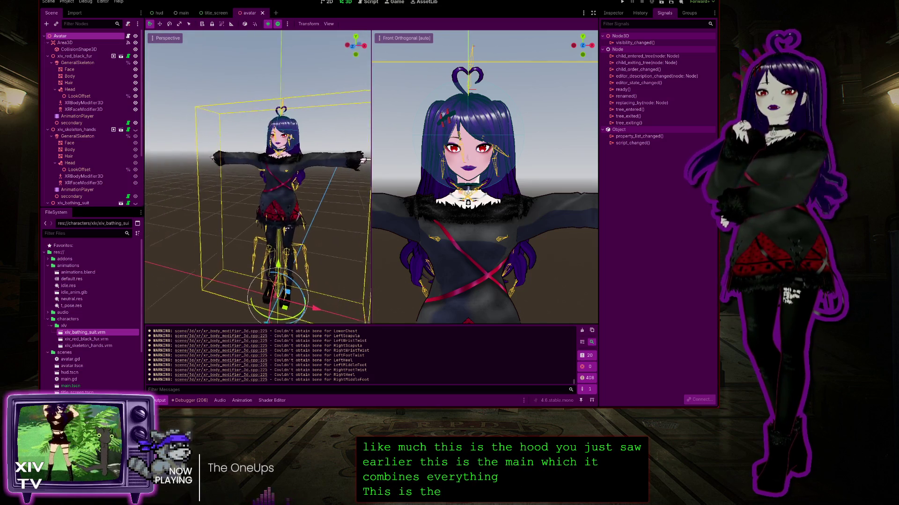
pyautogui.scroll(-3, 257, 177)
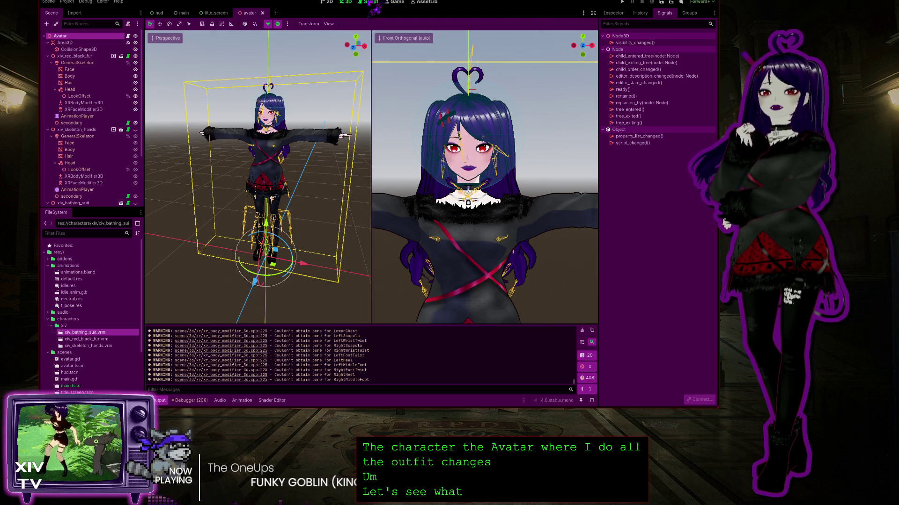
pyautogui.click(371, 3)
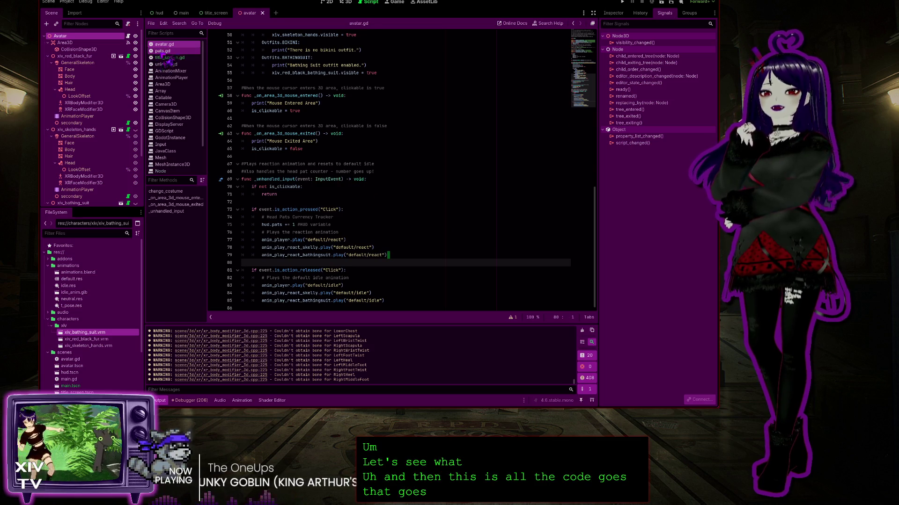
# Open title_screen.gd from the script list.
pyautogui.click(167, 58)
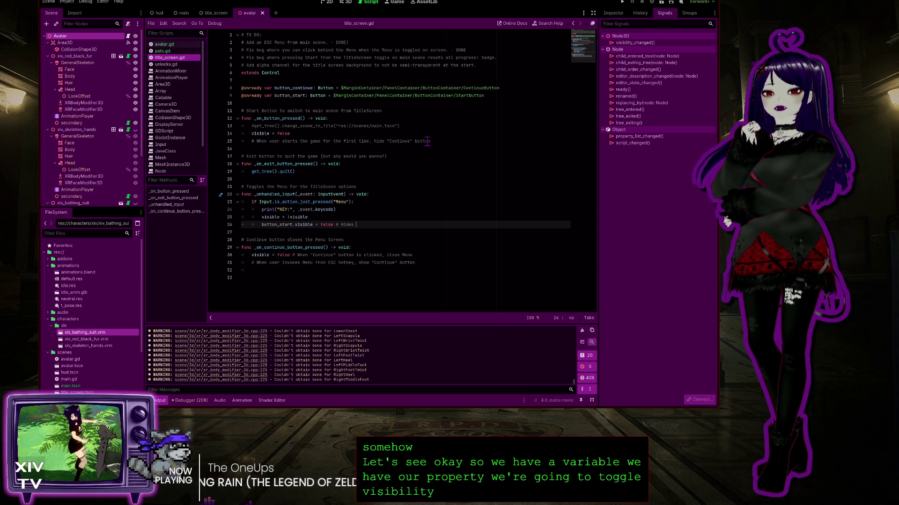
# Finish the line 26 comment as 'Hides the "Start" button when Menu is invoked' and add a new line.
pyautogui.write('the s')
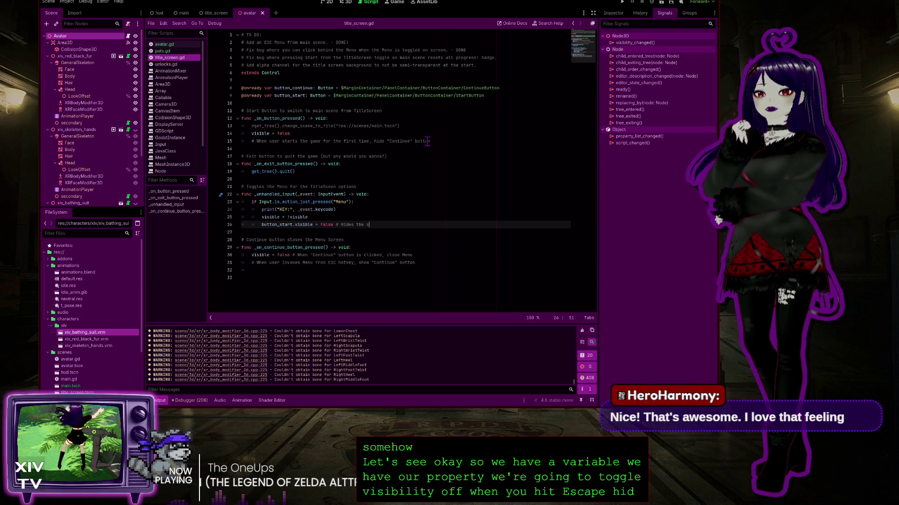
pyautogui.press('BackSpace')
pyautogui.write('"Start" button when E')
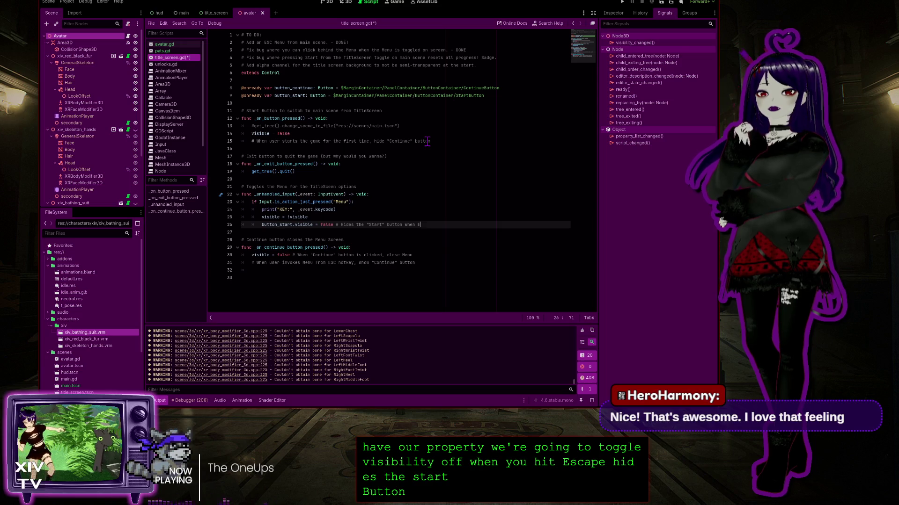
pyautogui.press('BackSpace')
pyautogui.write('Menu ')
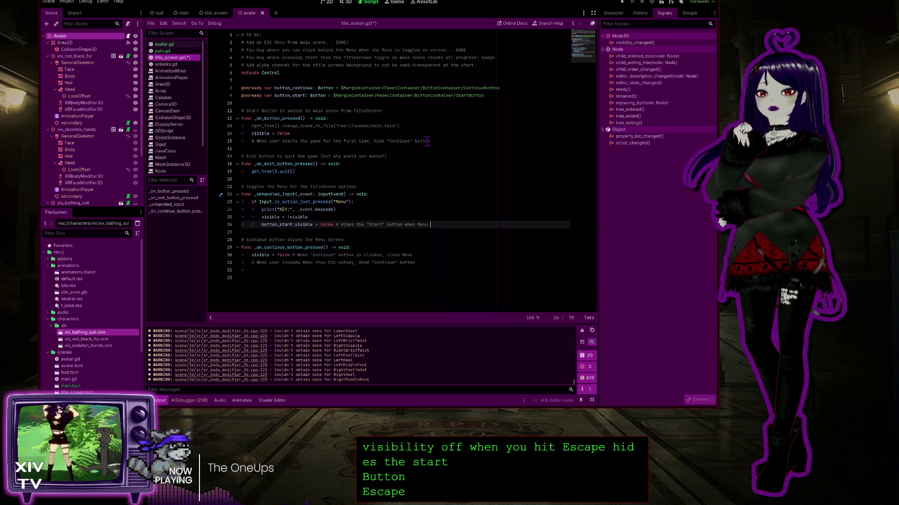
pyautogui.write('is invoked')
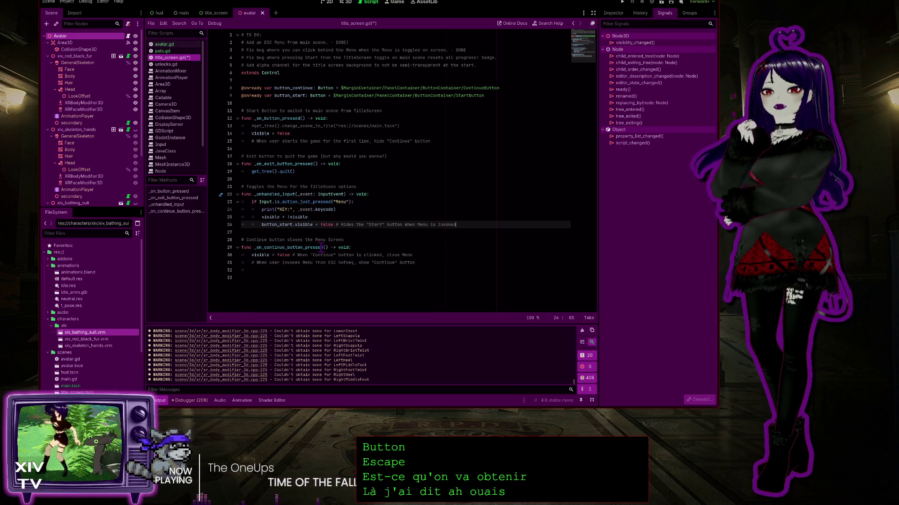
pyautogui.press('Return')
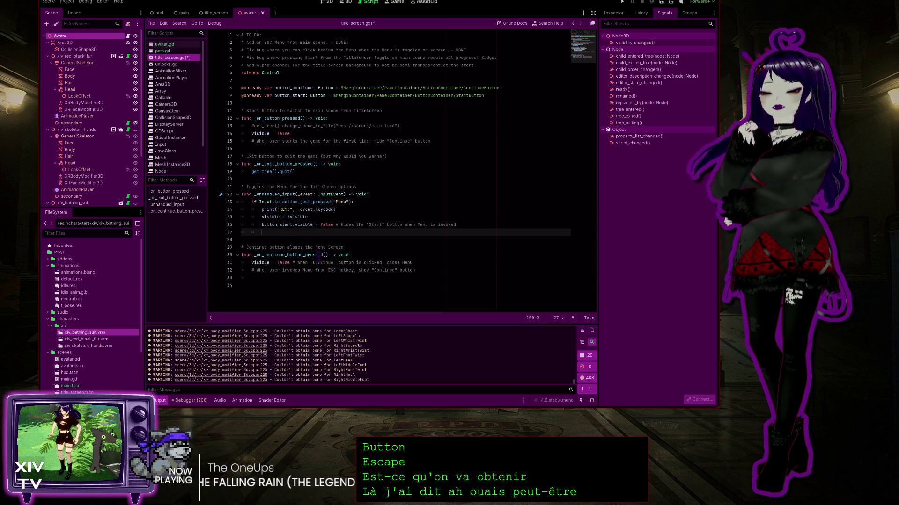
# Write button_continue.visible = true on line 27 using autocomplete.
pyautogui.write('button')
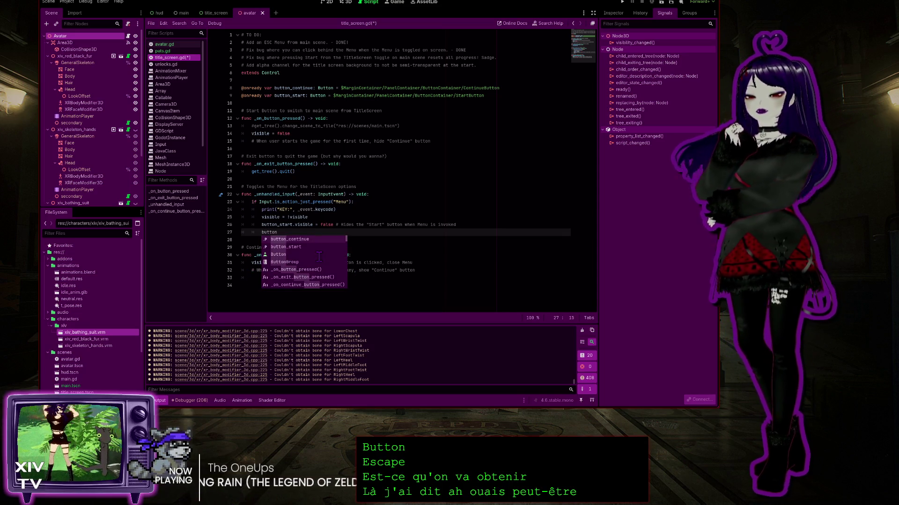
pyautogui.write('_contin')
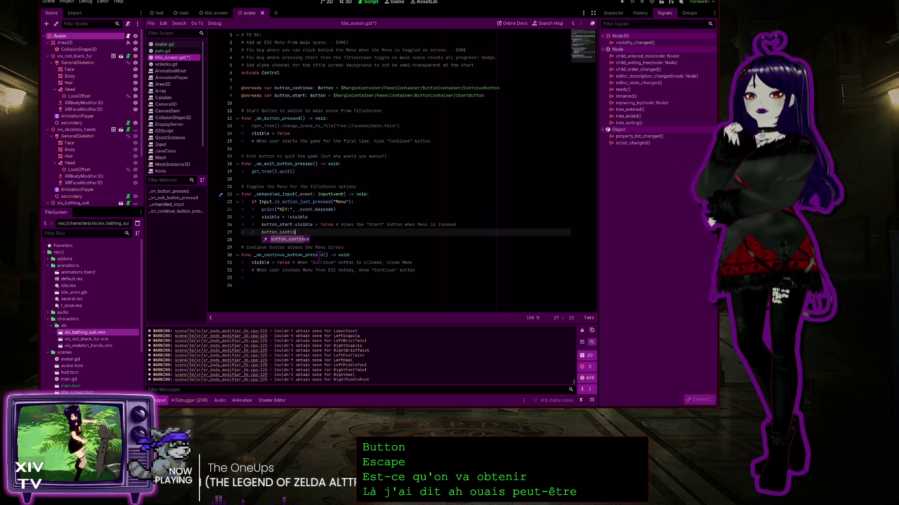
pyautogui.press('Return')
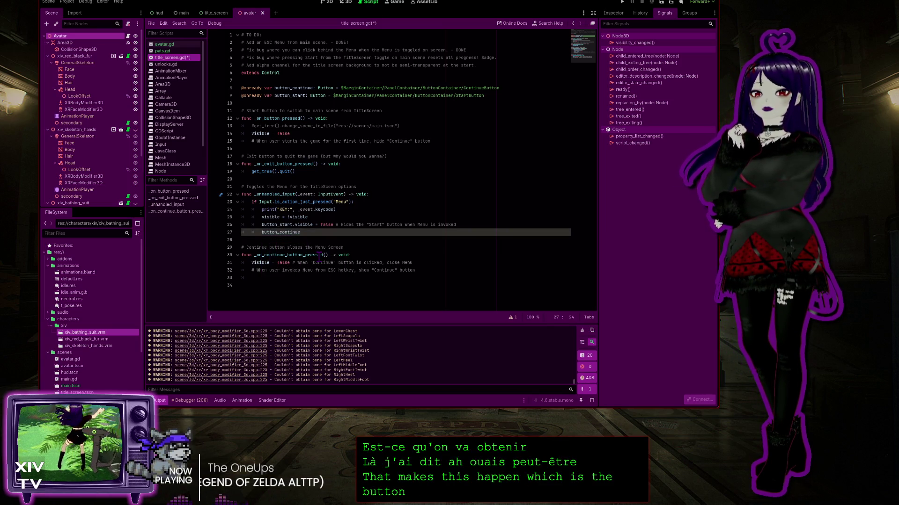
pyautogui.write('.visibl')
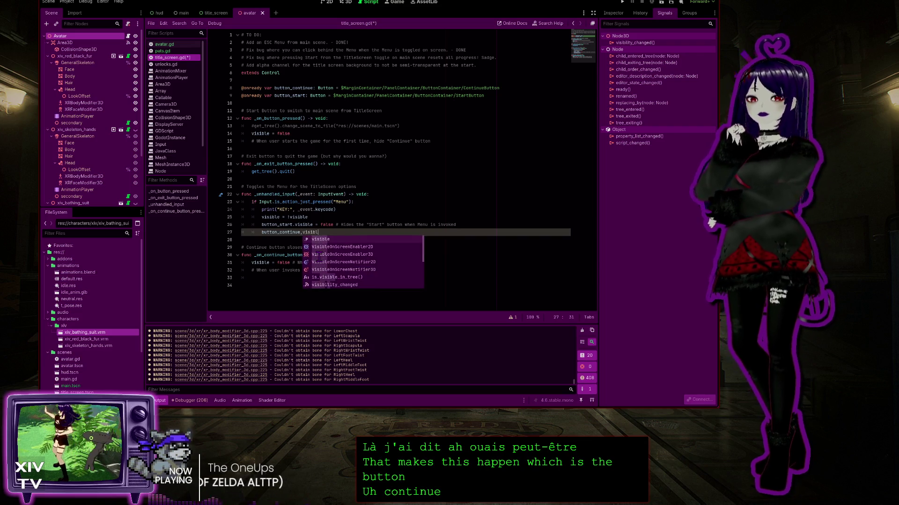
pyautogui.click(319, 255)
pyautogui.write('= ')
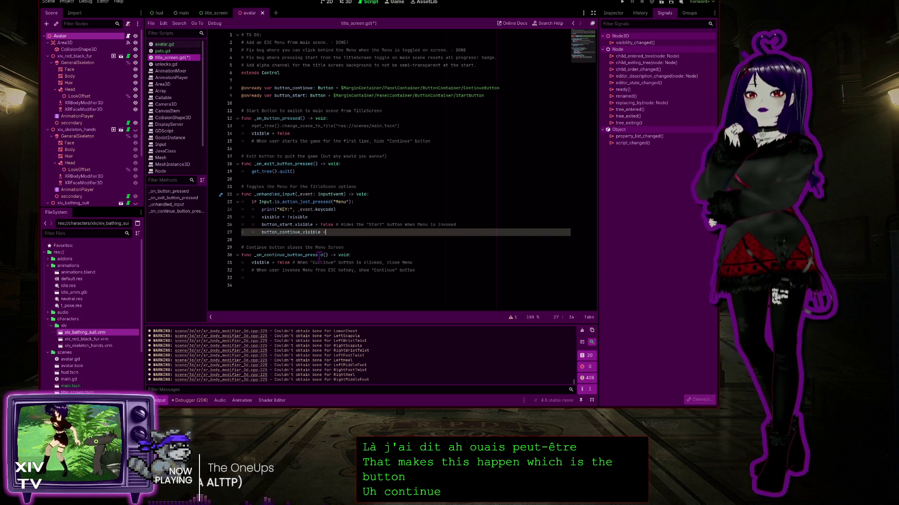
pyautogui.write('true')
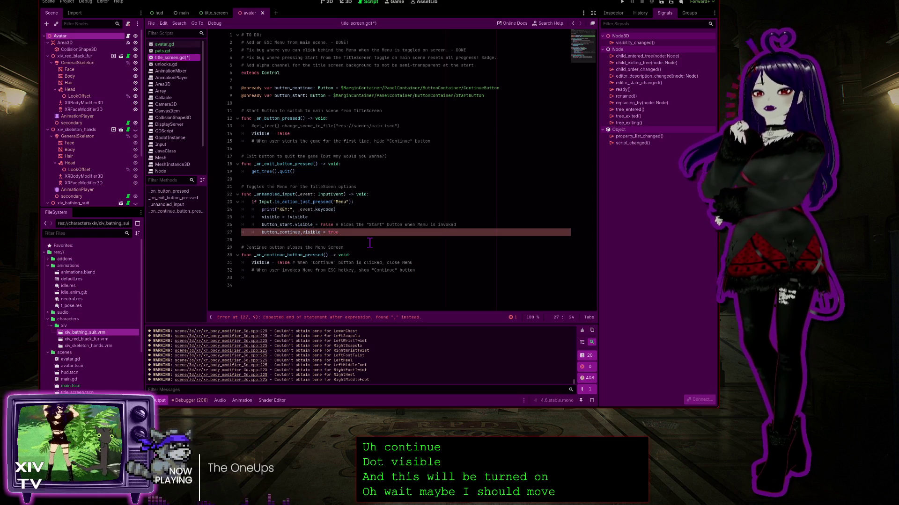
# Replace the stray comma with a period, then select the Continue button function's lines.
pyautogui.press('Delete')
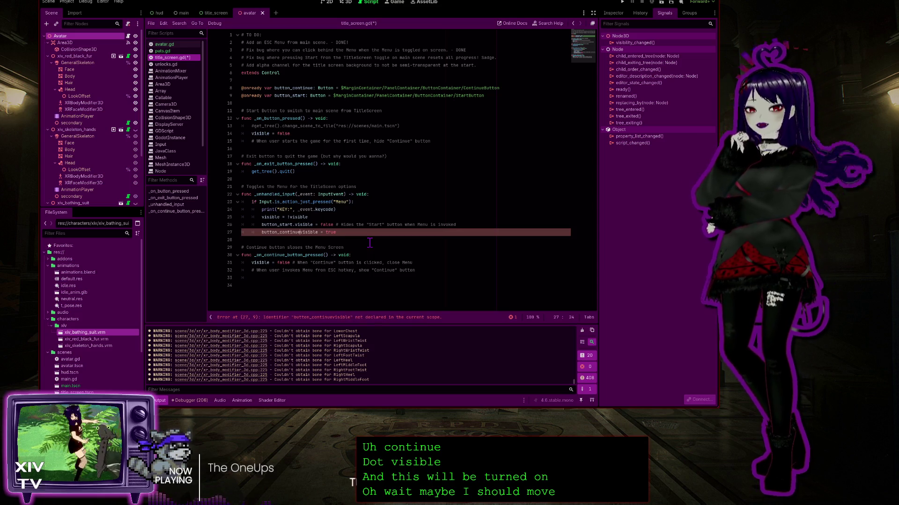
pyautogui.write('.')
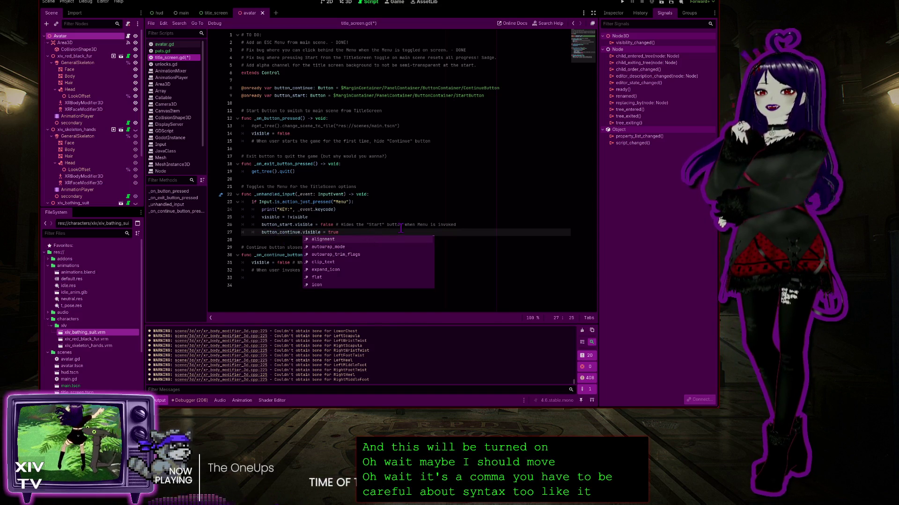
pyautogui.click(393, 218)
pyautogui.click(302, 232)
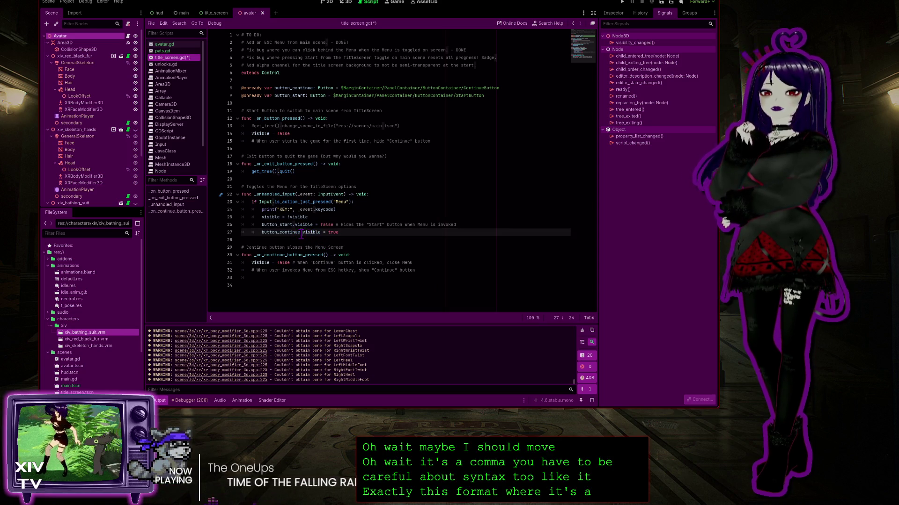
pyautogui.moveTo(415, 271)
pyautogui.mouseDown()
pyautogui.moveTo(244, 264)
pyautogui.moveTo(227, 247)
pyautogui.mouseUp()
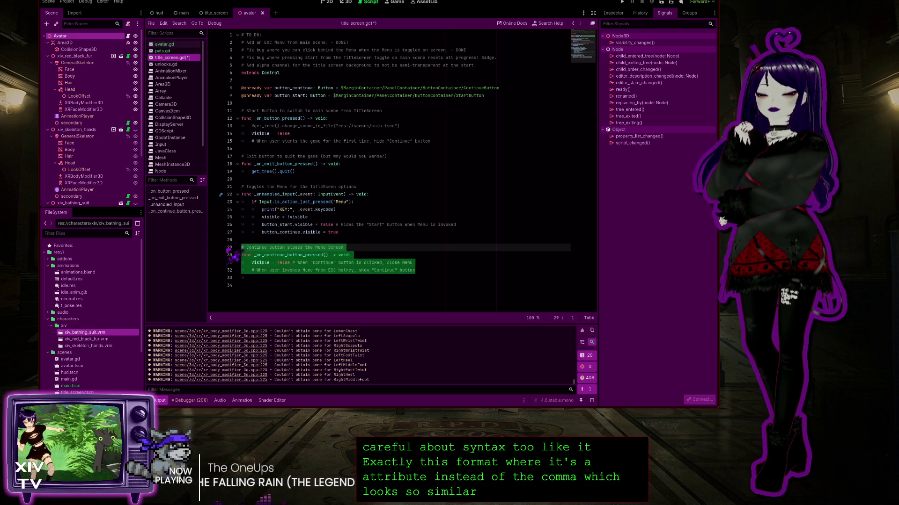
# Move the Continue button function and its comment above the menu toggle function.
pyautogui.press('BackSpace')
pyautogui.click(244, 178)
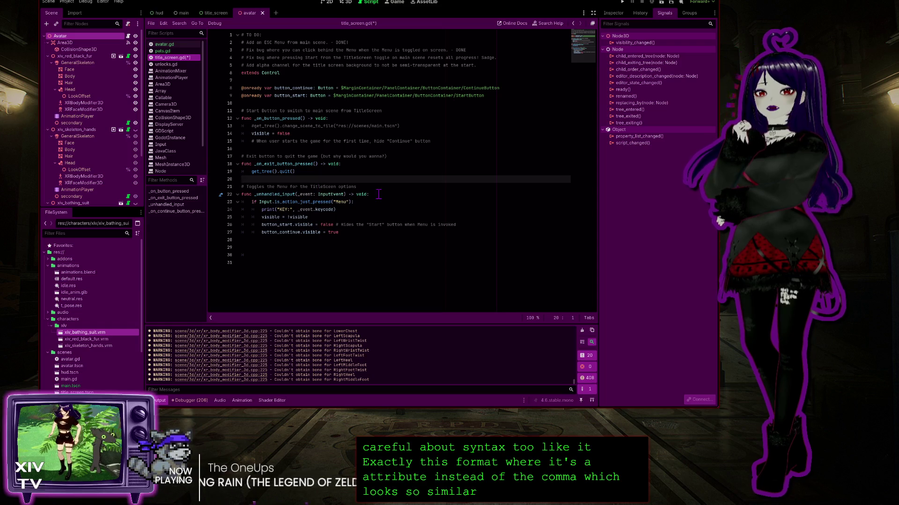
pyautogui.press('Return')
pyautogui.write('# Continue button closes the Menu Screen func _on_continue_button_pressed() -> void: \tvisible = false # When "Continue" button is clicked, close Menu \t# When user invokes Menu from ESC hotkey, show "Continue" button')
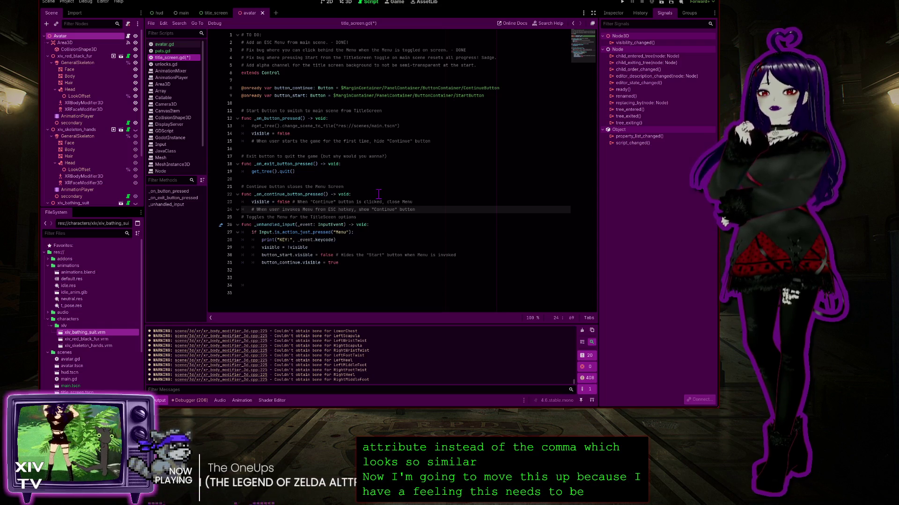
pyautogui.press('Return')
# Delete the empty lines at the end of title_screen.gd and run the game.
pyautogui.click(312, 271)
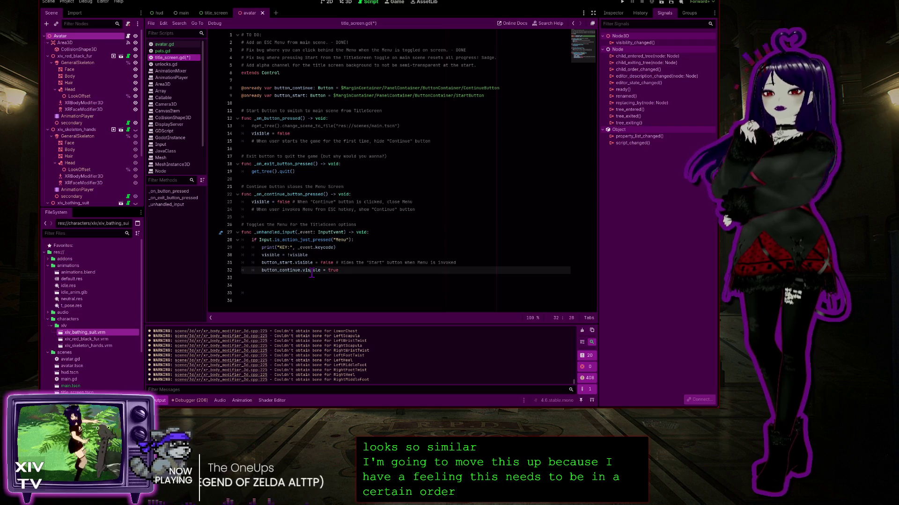
pyautogui.click(262, 292)
pyautogui.press('BackSpace')
pyautogui.press('BackSpace')
pyautogui.press('BackSpace')
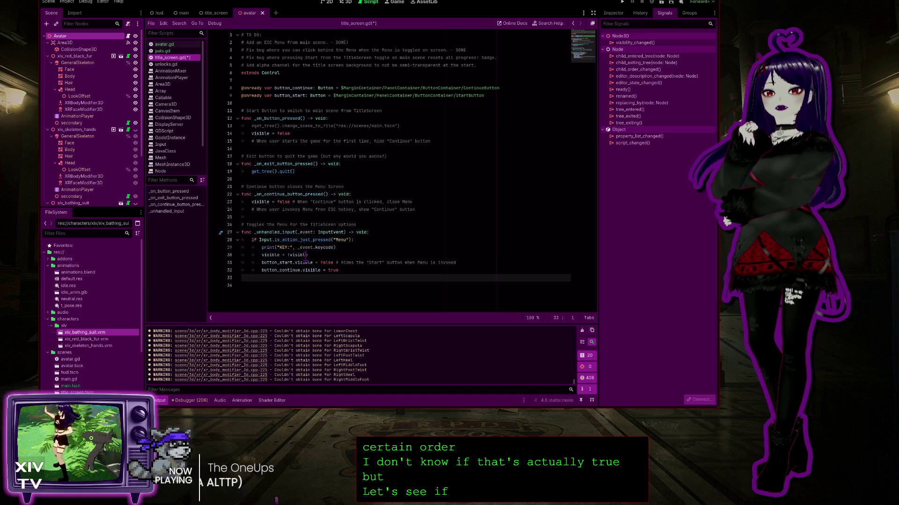
pyautogui.press('BackSpace')
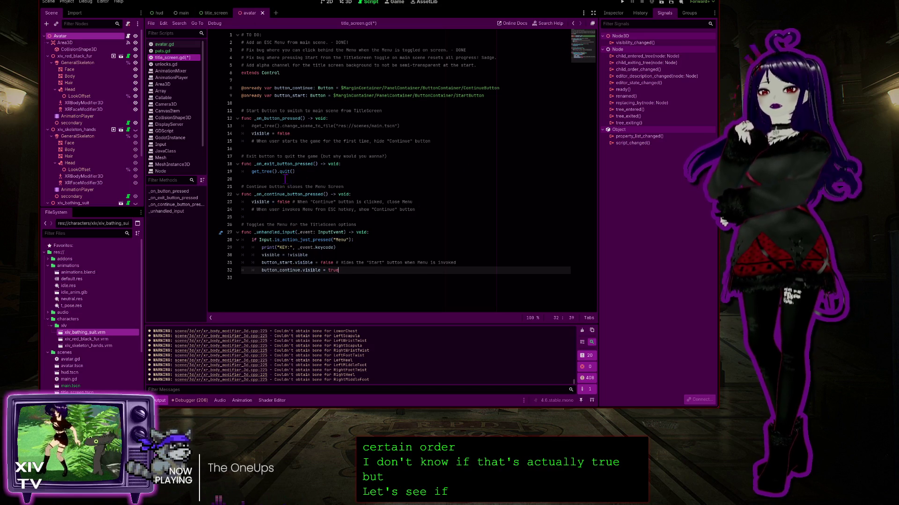
pyautogui.click(622, 3)
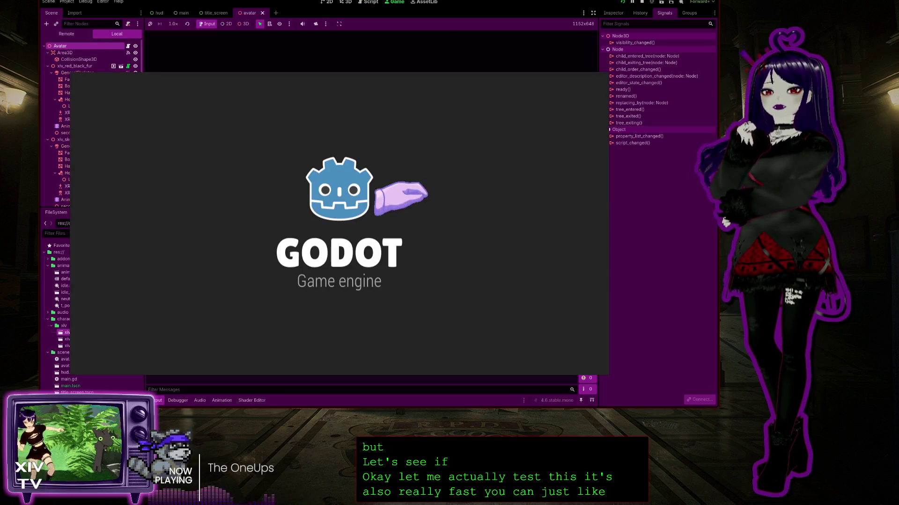
# Start the game, pat the avatar twice, resume from the Esc menu via Continue, then Esc and Quit.
pyautogui.click(323, 216)
pyautogui.click(323, 103)
pyautogui.click(322, 104)
pyautogui.click(322, 104)
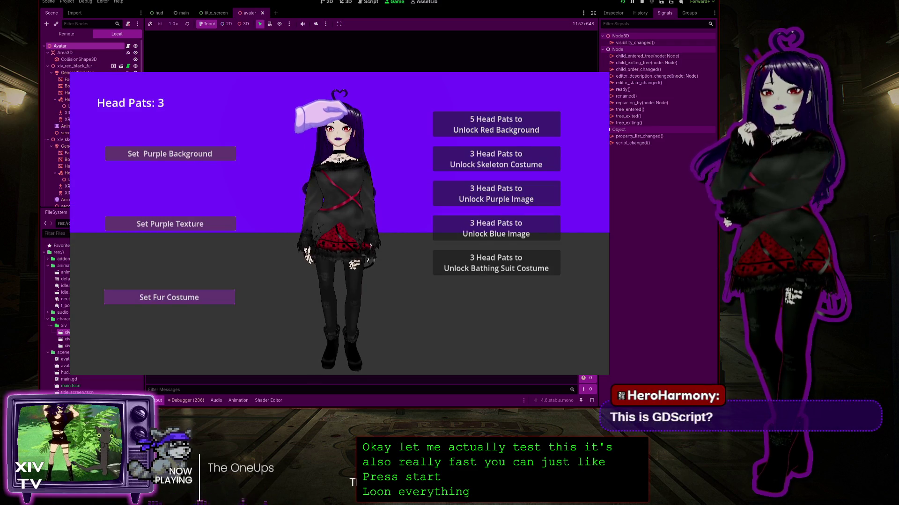
pyautogui.press('Escape')
pyautogui.click(323, 215)
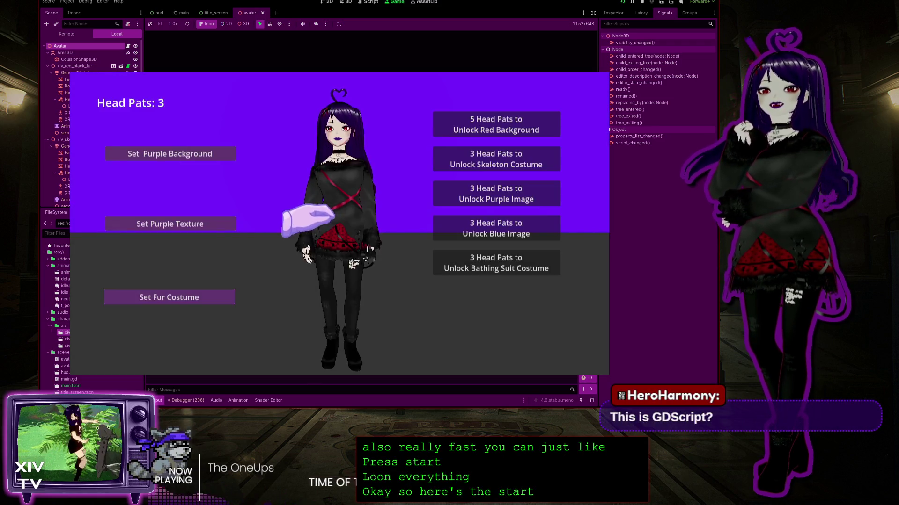
pyautogui.press('Escape')
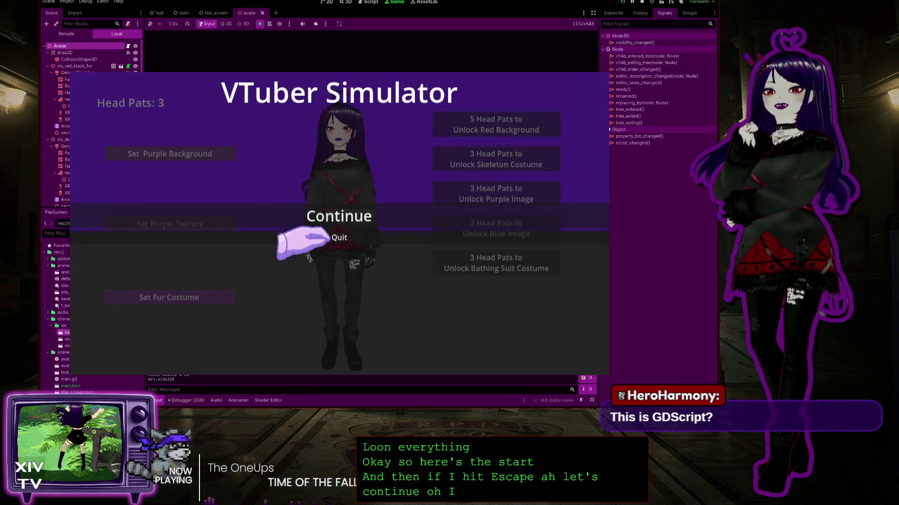
pyautogui.click(323, 243)
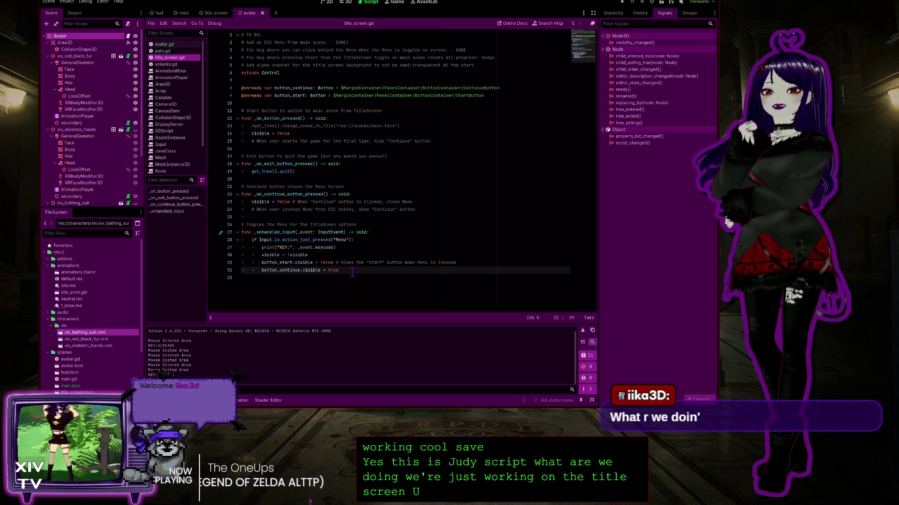
pyautogui.click(633, 3)
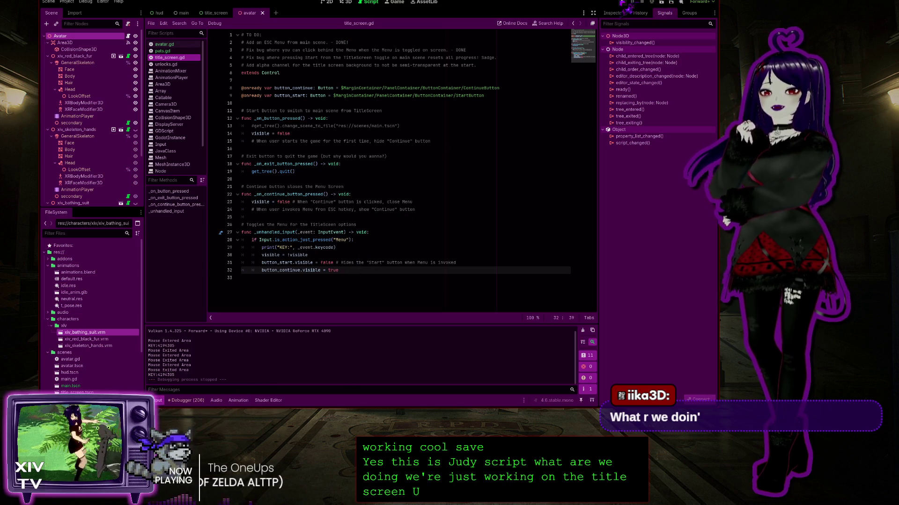
pyautogui.click(622, 3)
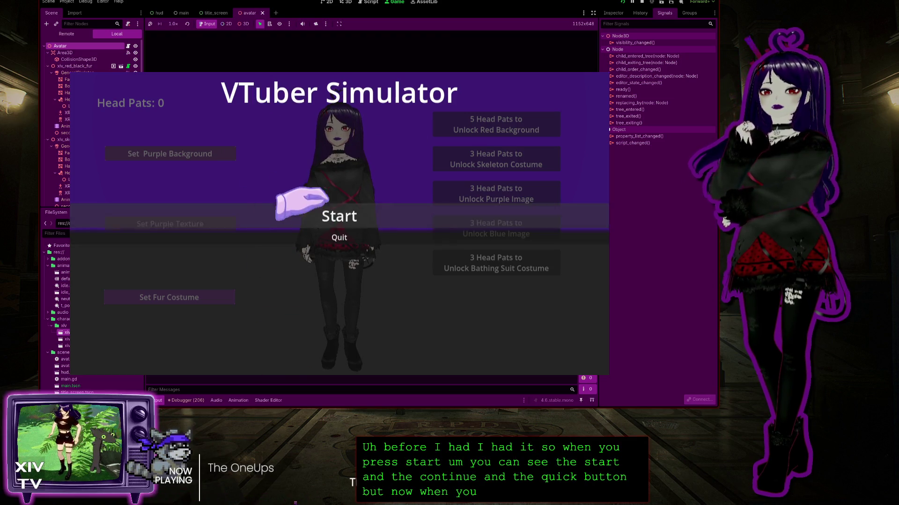
pyautogui.click(306, 211)
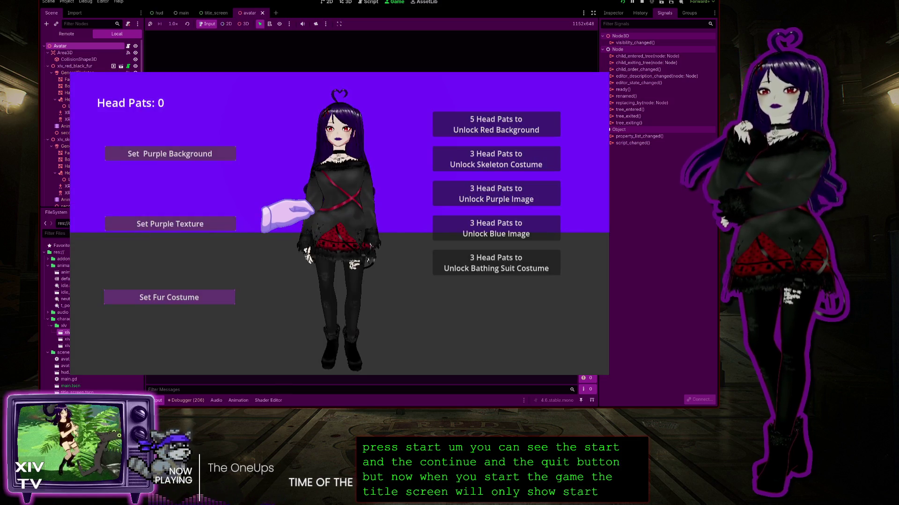
pyautogui.click(323, 106)
pyautogui.click(323, 107)
pyautogui.click(323, 106)
pyautogui.click(323, 106)
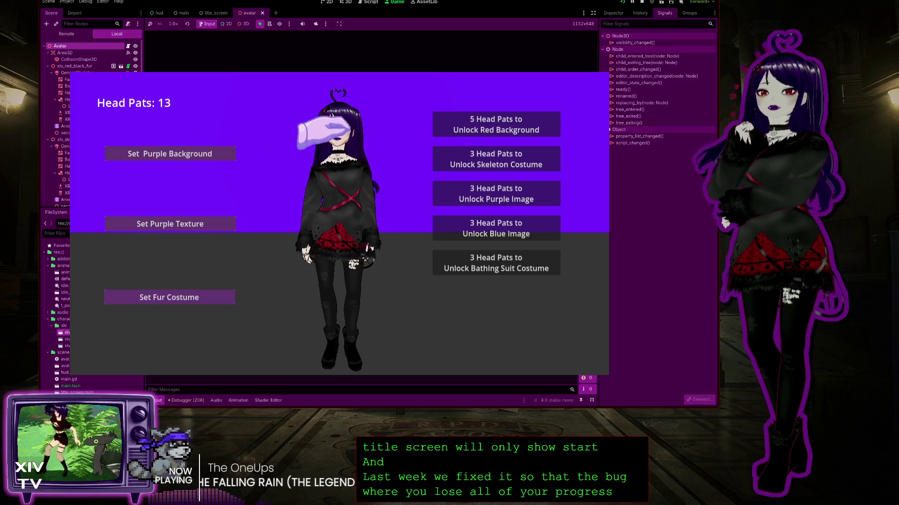
pyautogui.press('Escape')
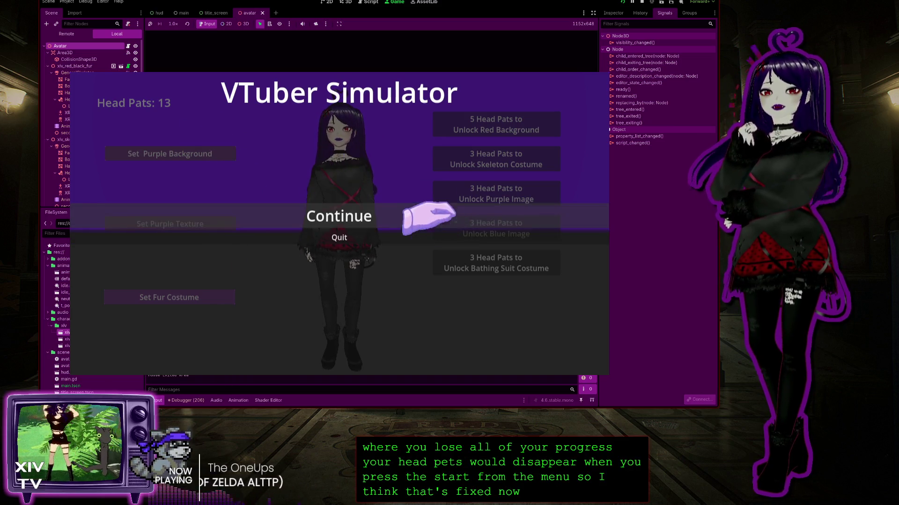
pyautogui.press('Escape')
pyautogui.press('Escape')
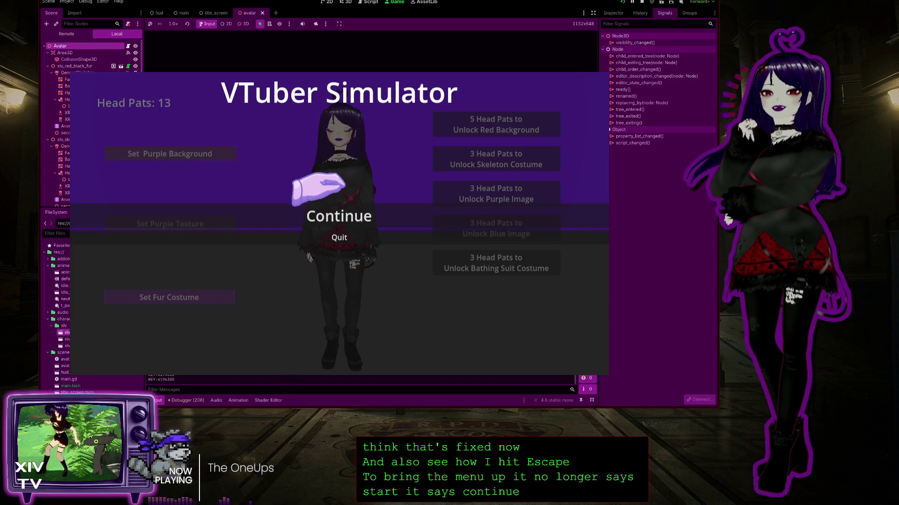
pyautogui.click(318, 213)
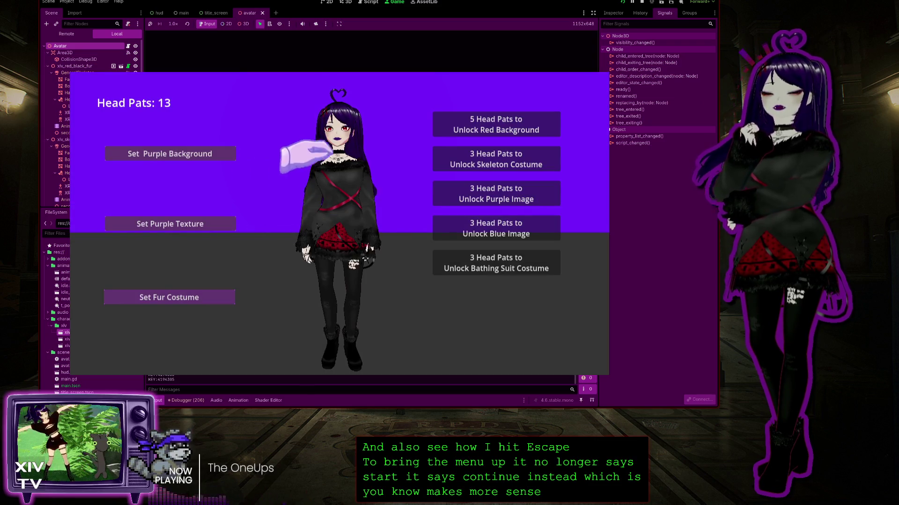
pyautogui.press('Escape')
pyautogui.press('Escape')
pyautogui.press('Escape')
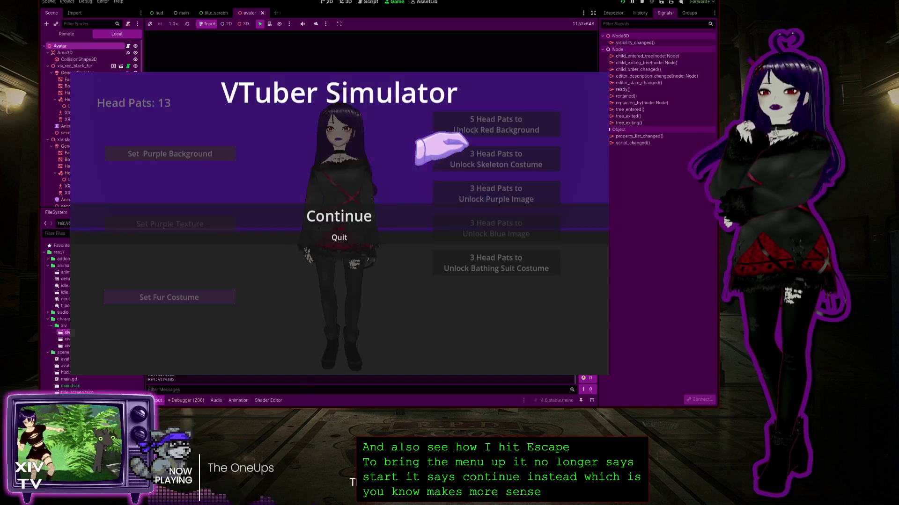
pyautogui.click(309, 214)
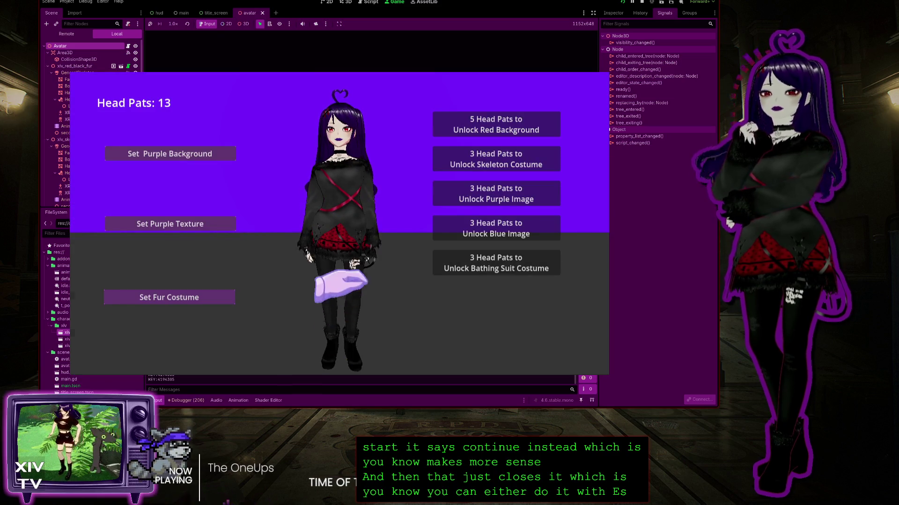
pyautogui.press('Escape')
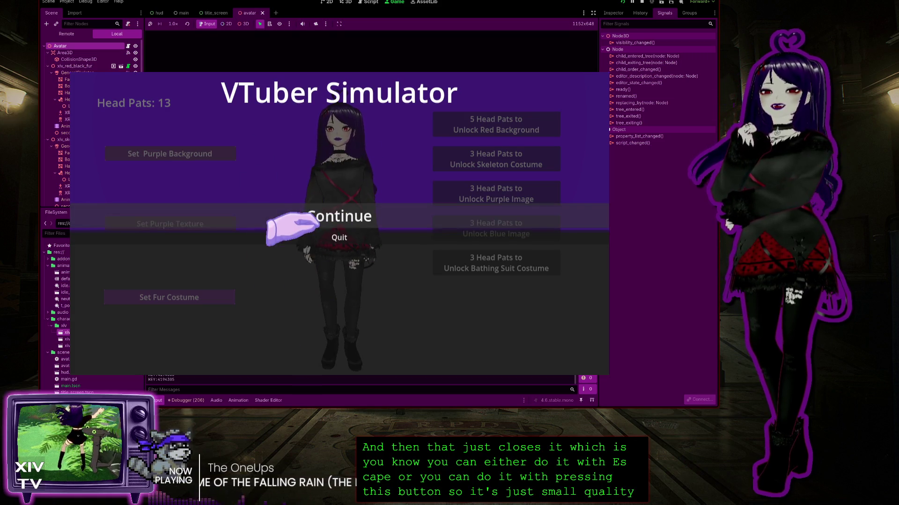
pyautogui.press('Escape')
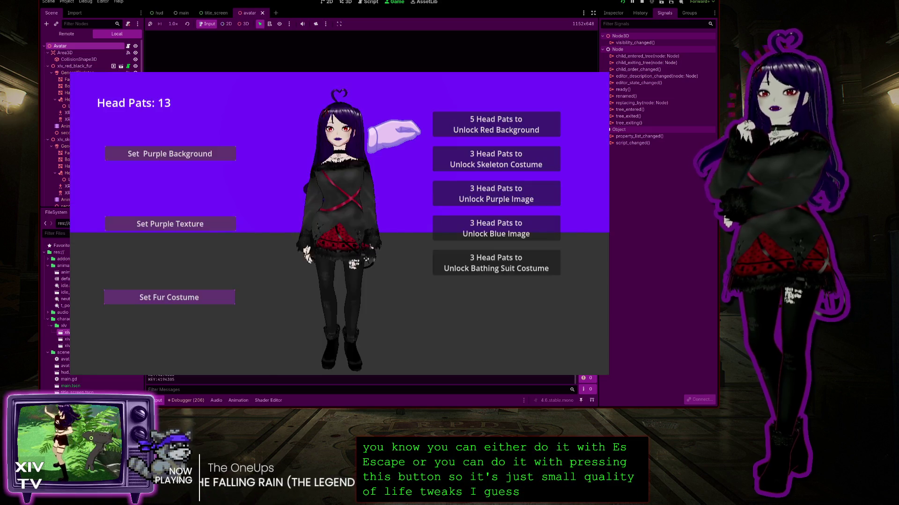
pyautogui.press('Escape')
pyautogui.click(300, 206)
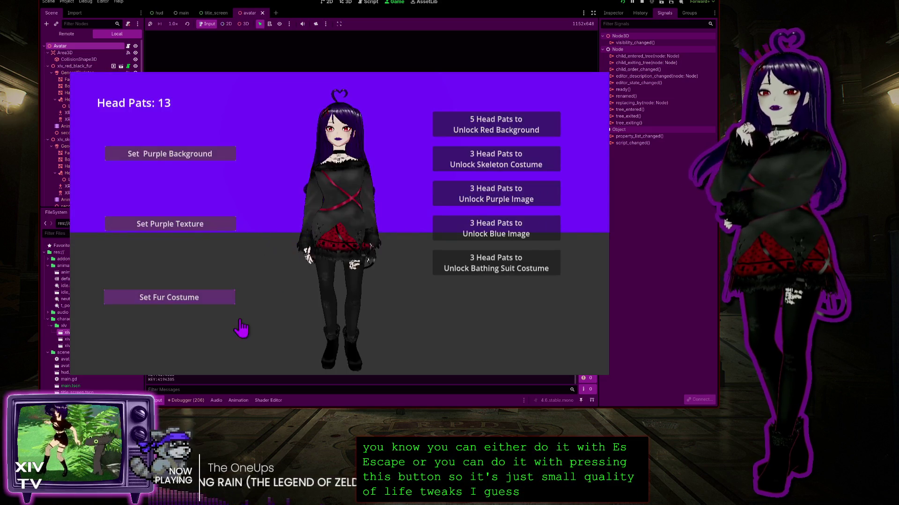
pyautogui.press('Escape')
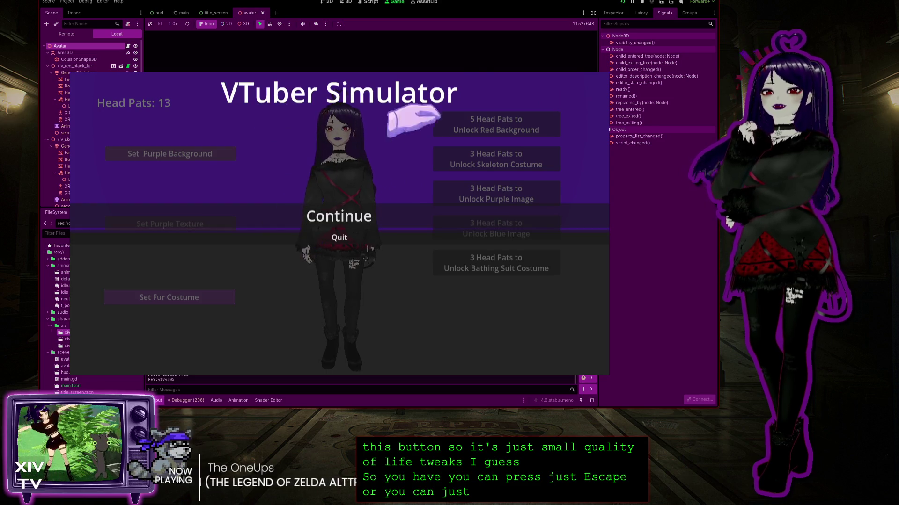
pyautogui.click(339, 237)
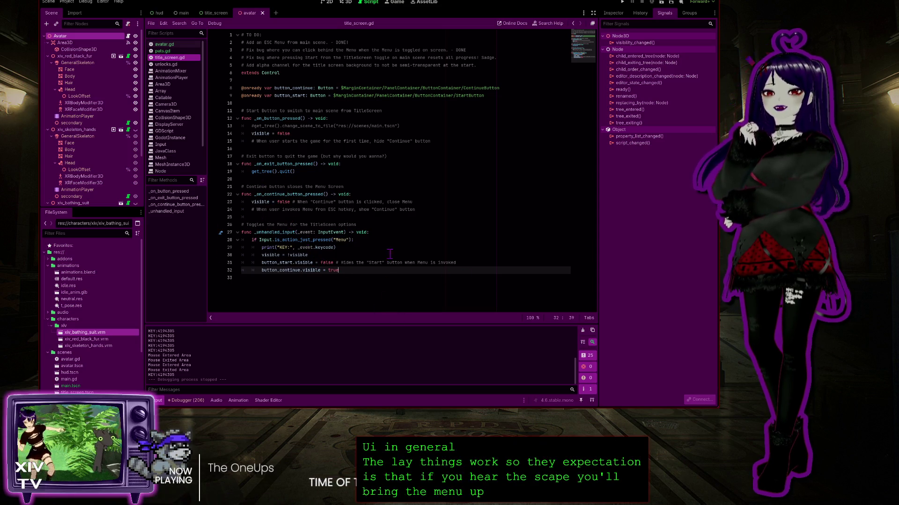
# Start a # comment after button_continue.visible = true on line 32.
pyautogui.write(' #')
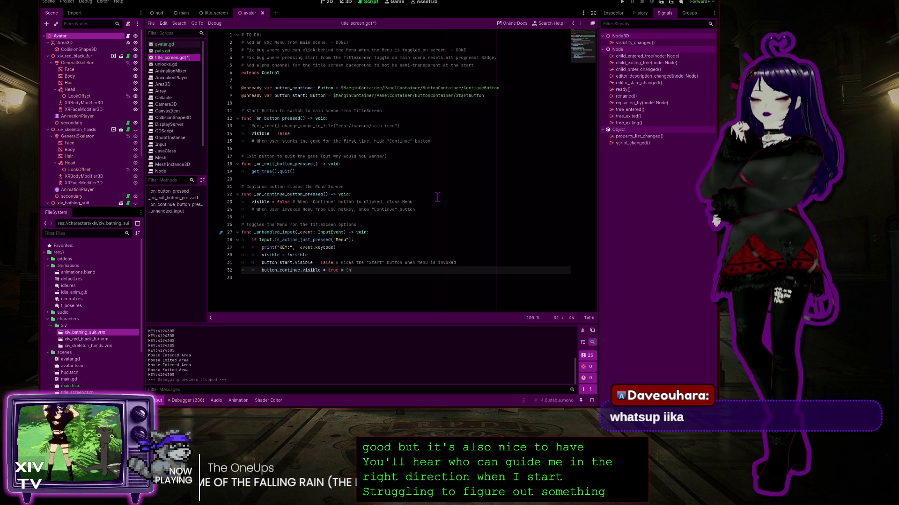
# Complete the comment as 'Shows the "Continue" button when Menu is invoked' and save title_screen.gd.
pyautogui.write('Shows the "')
pyautogui.write('Conti')
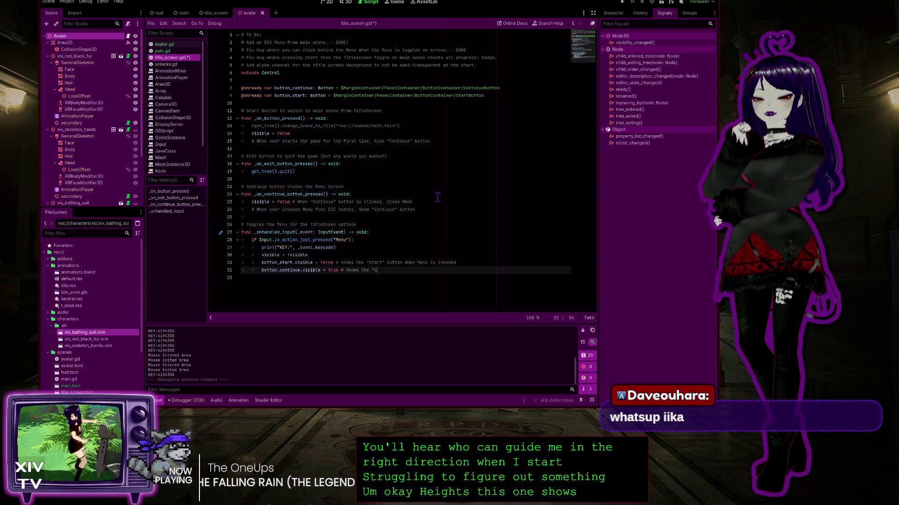
pyautogui.write('nue')
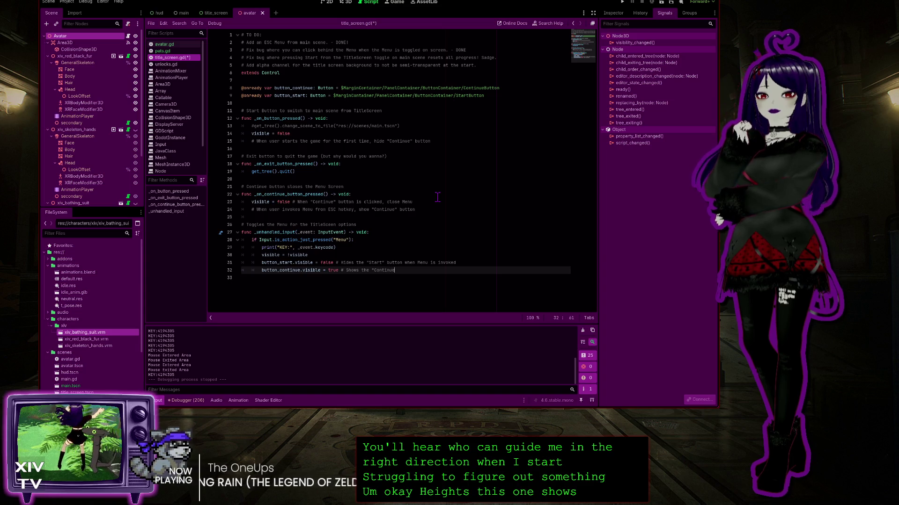
pyautogui.write('" button w')
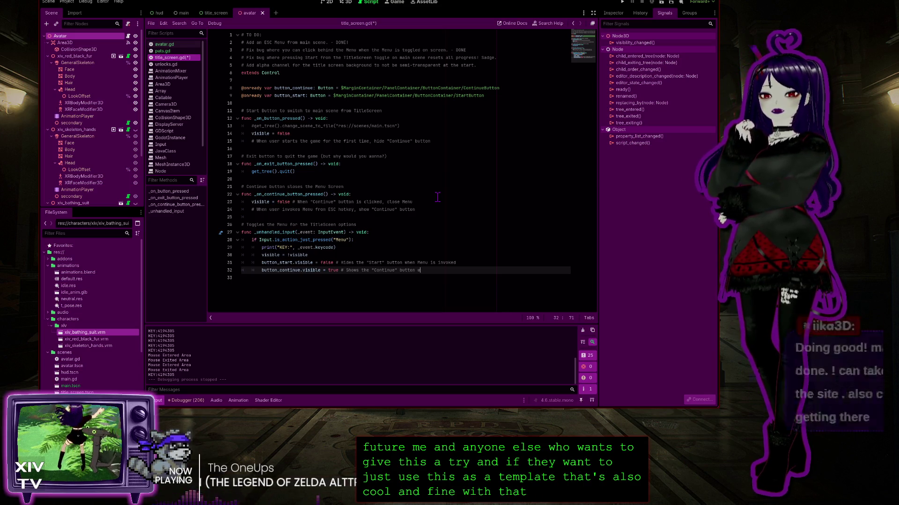
pyautogui.write('hen ')
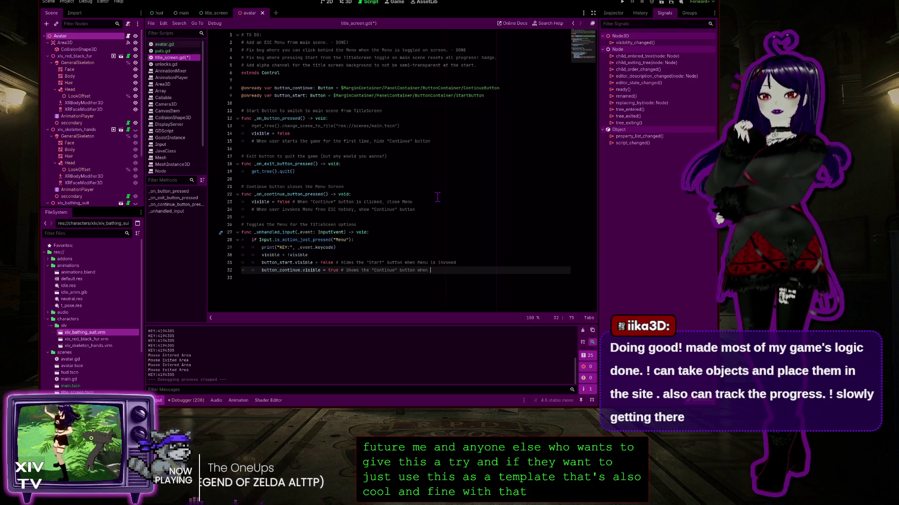
pyautogui.write('Me')
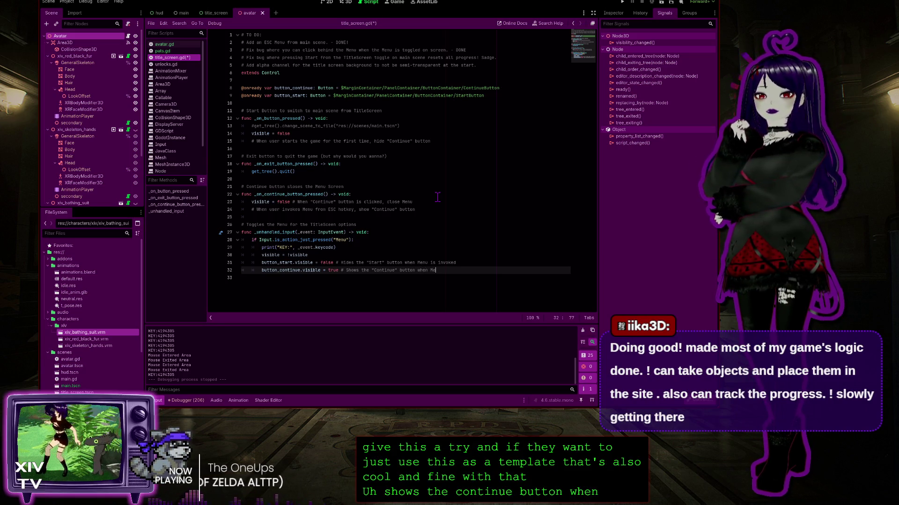
pyautogui.write('nu is invoked')
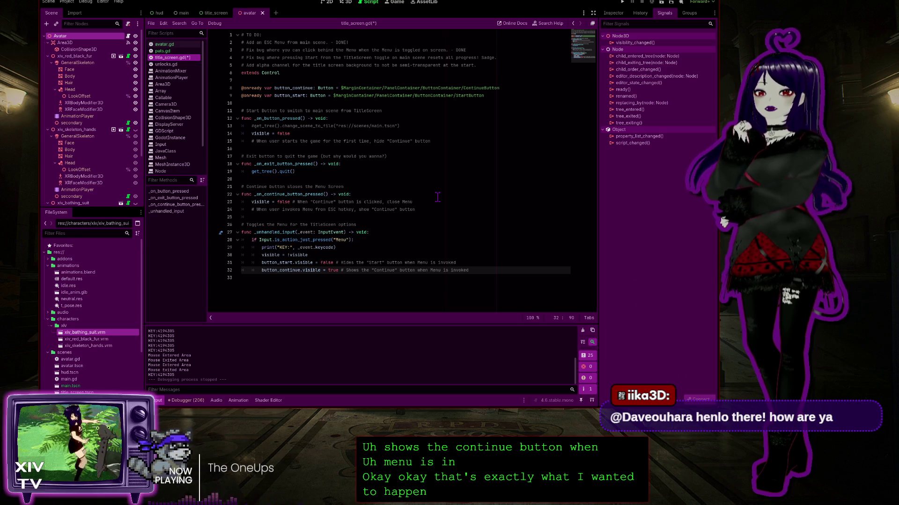
pyautogui.hotkey('ctrl', 's')
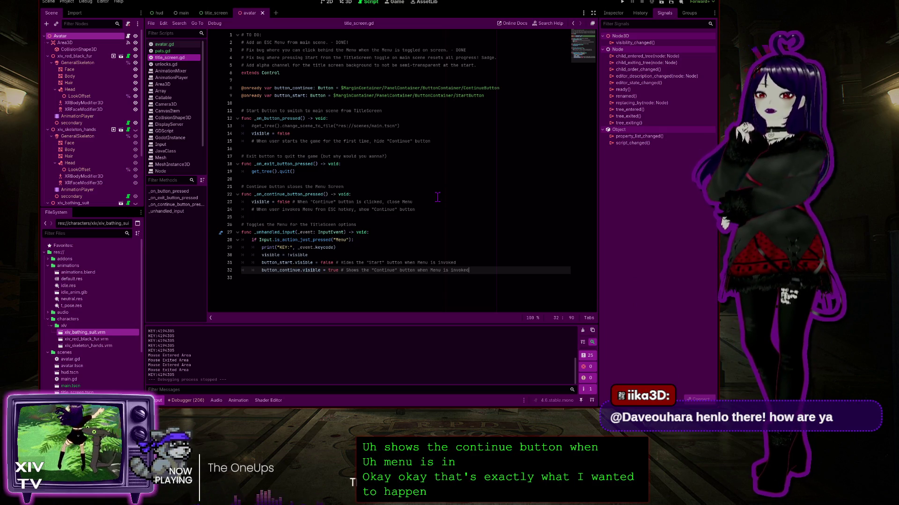
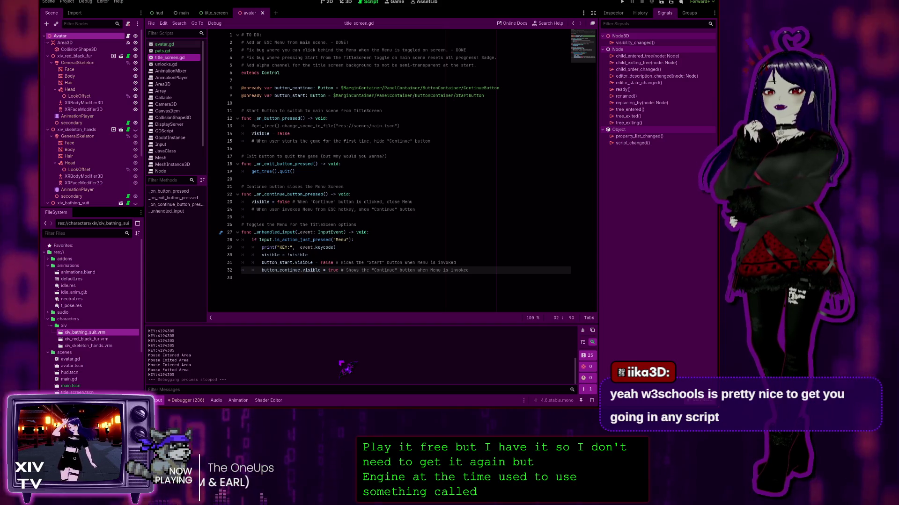
# Review the title_screen.gd script body from line 5 to 32, ending after the input handler.
pyautogui.moveTo(468, 270)
pyautogui.mouseDown()
pyautogui.moveTo(327, 239)
pyautogui.moveTo(355, 89)
pyautogui.moveTo(241, 65)
pyautogui.mouseUp()
pyautogui.click(328, 81)
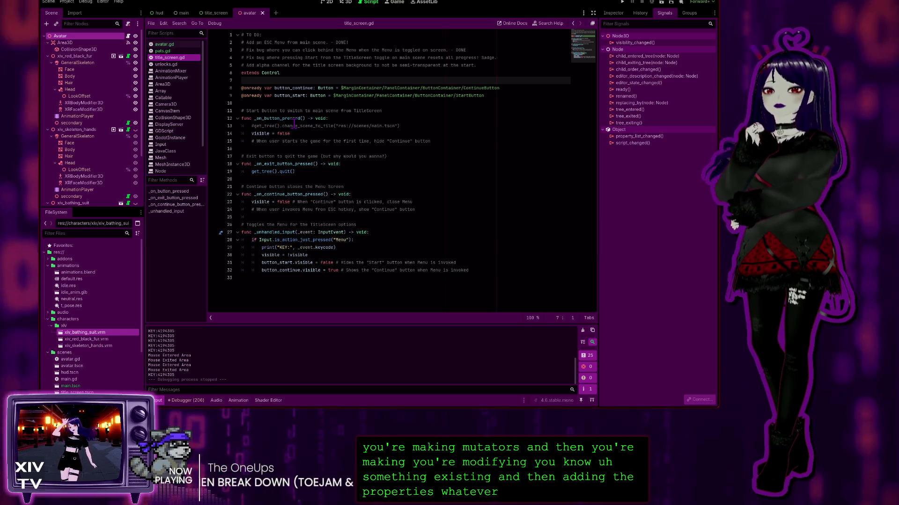
pyautogui.click(278, 281)
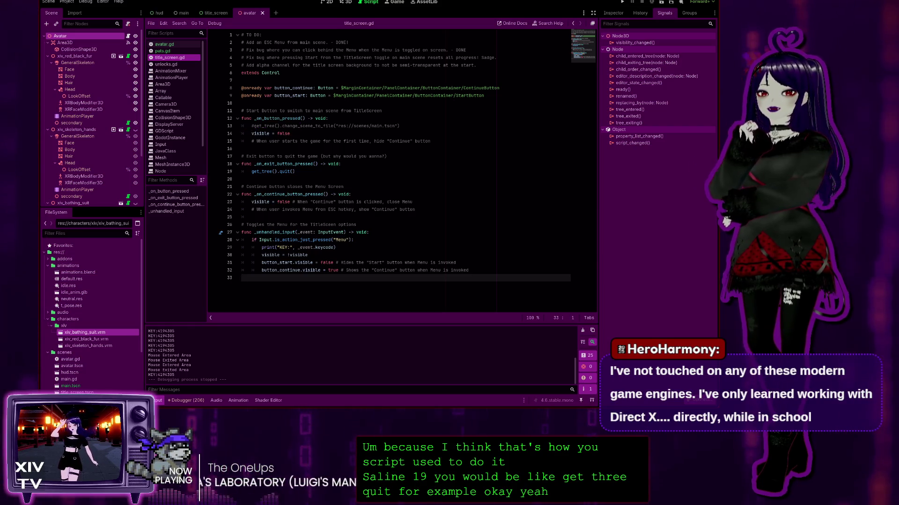
# Comment out the get_tree().change_scene_to_file call on line 13 with '#'.
pyautogui.click(263, 126)
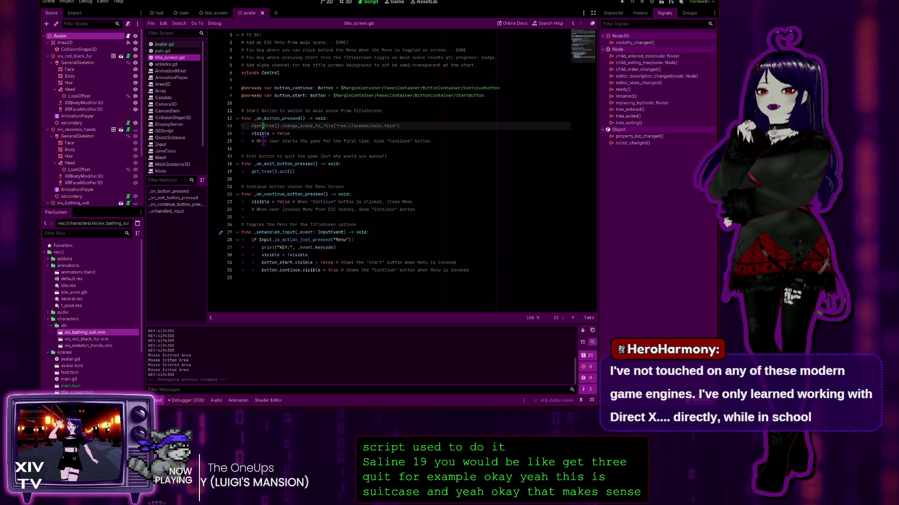
pyautogui.click(318, 126)
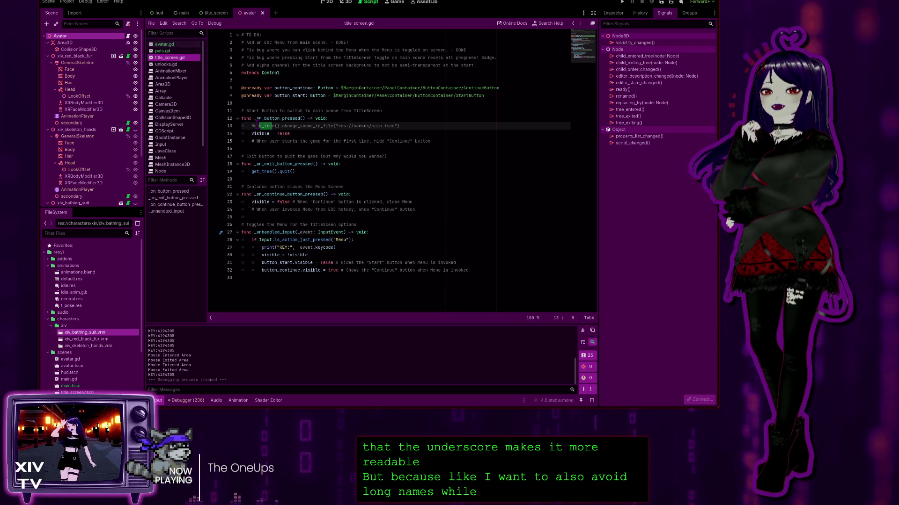
pyautogui.write('#')
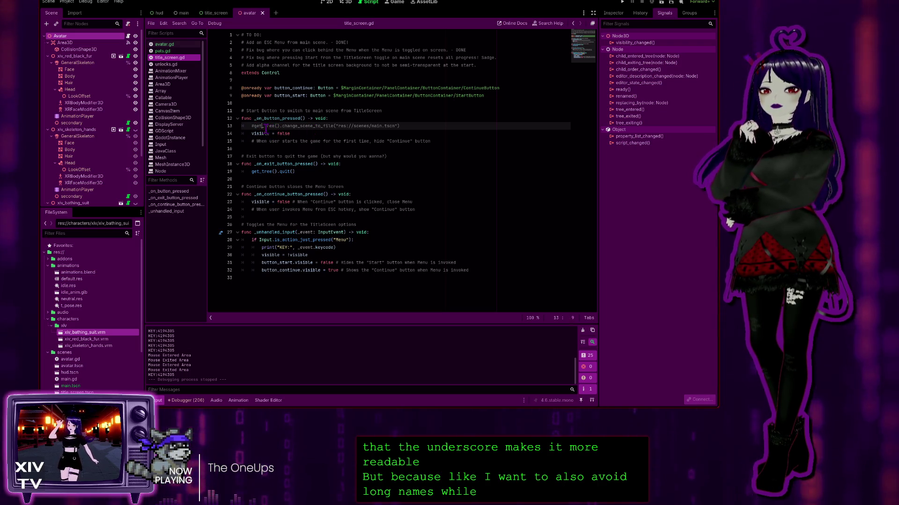
pyautogui.click(265, 127)
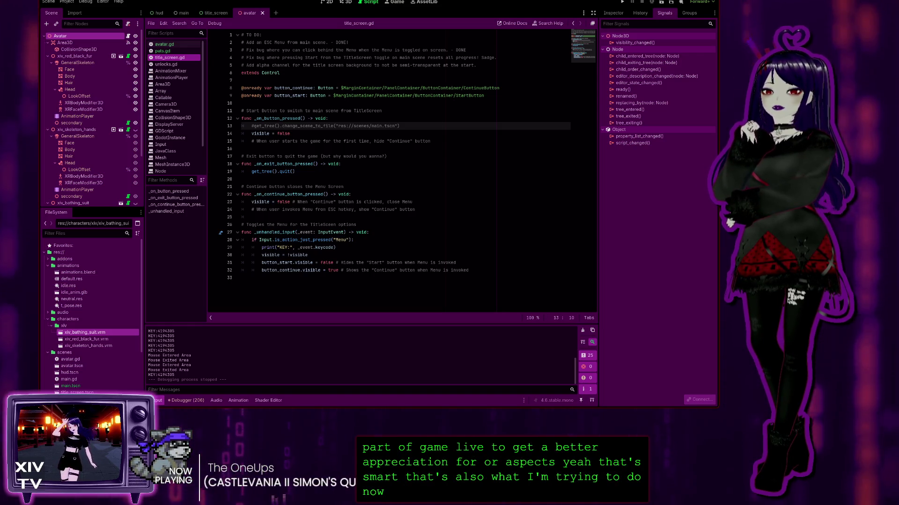
# Check the button_start declaration, then run the project to test the Menu toggle.
pyautogui.click(333, 111)
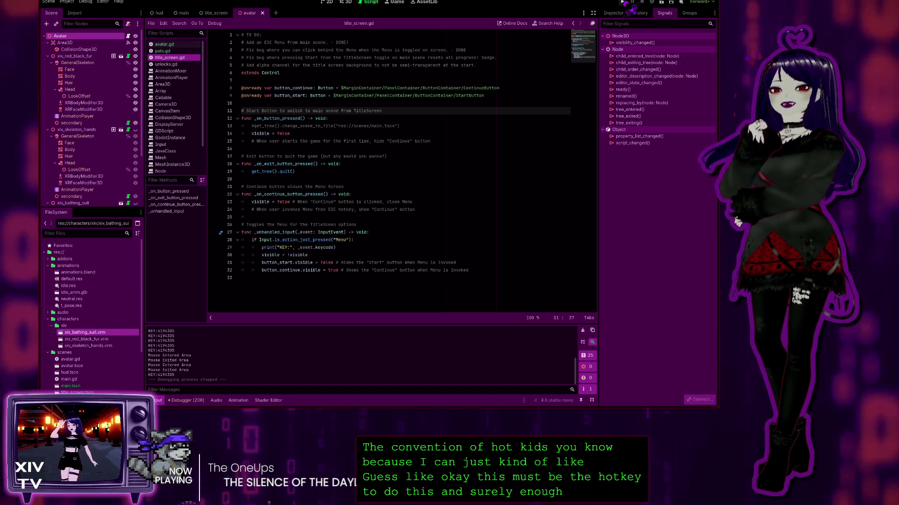
pyautogui.click(623, 2)
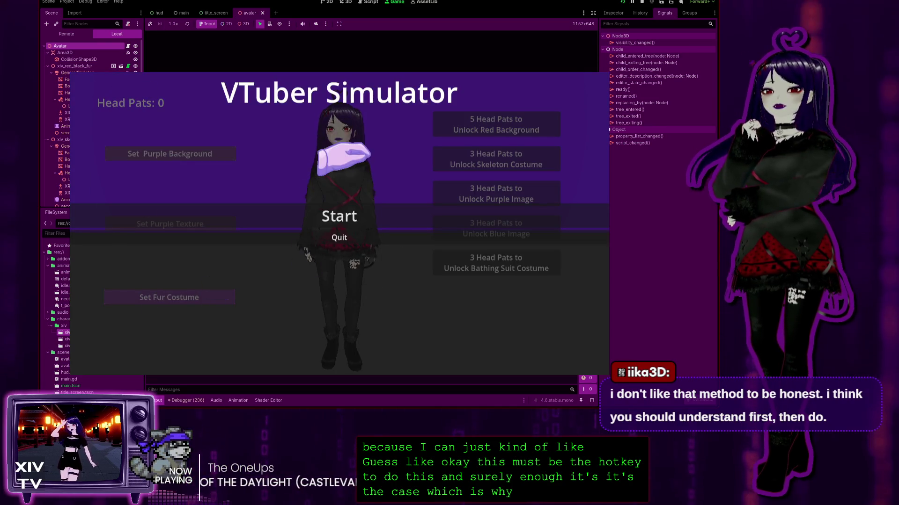
pyautogui.press('Escape')
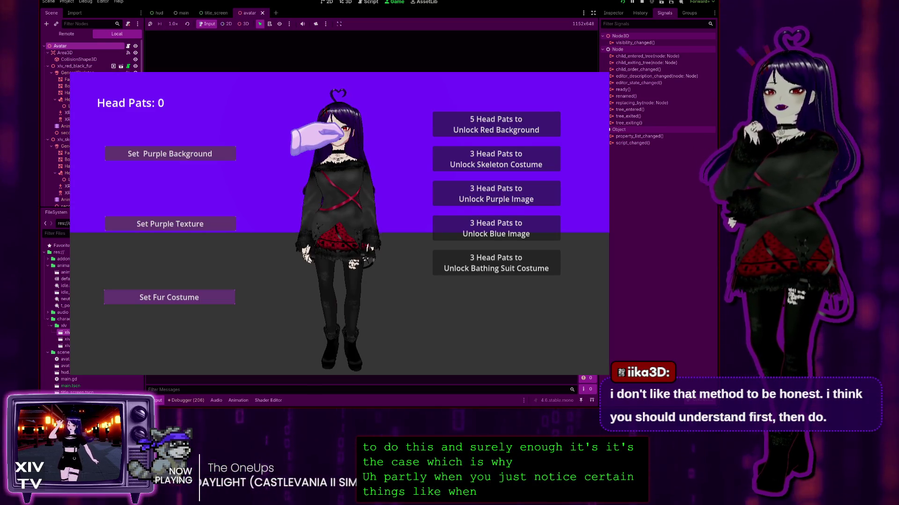
pyautogui.press('Escape')
pyautogui.press('Escape')
pyautogui.press('Escape')
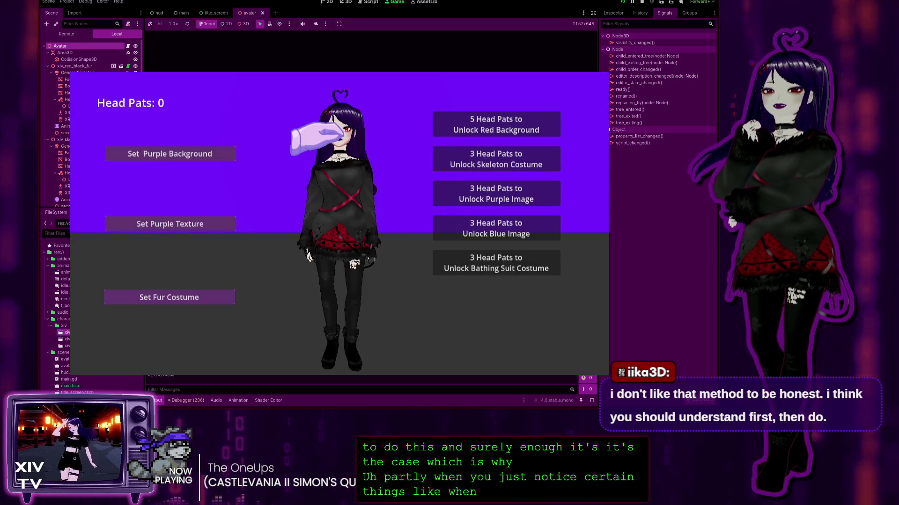
pyautogui.press('Escape')
pyautogui.press('Escape')
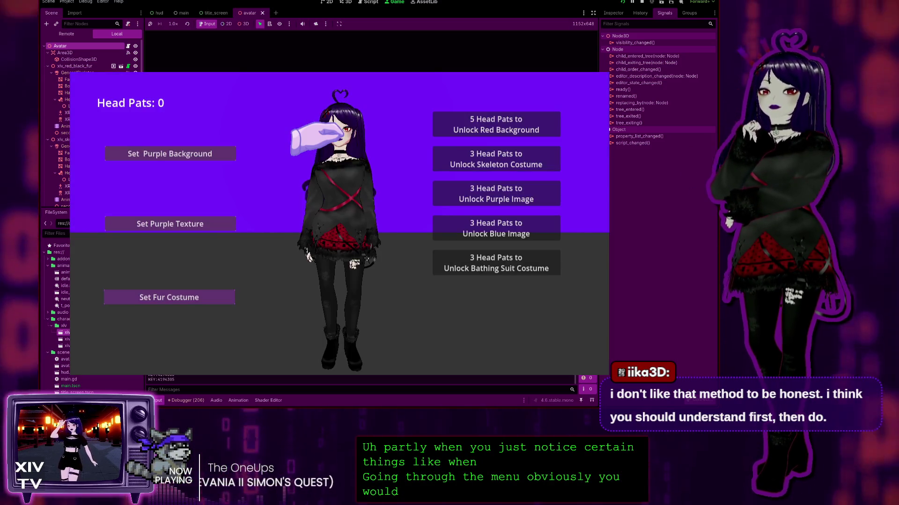
pyautogui.press('Escape')
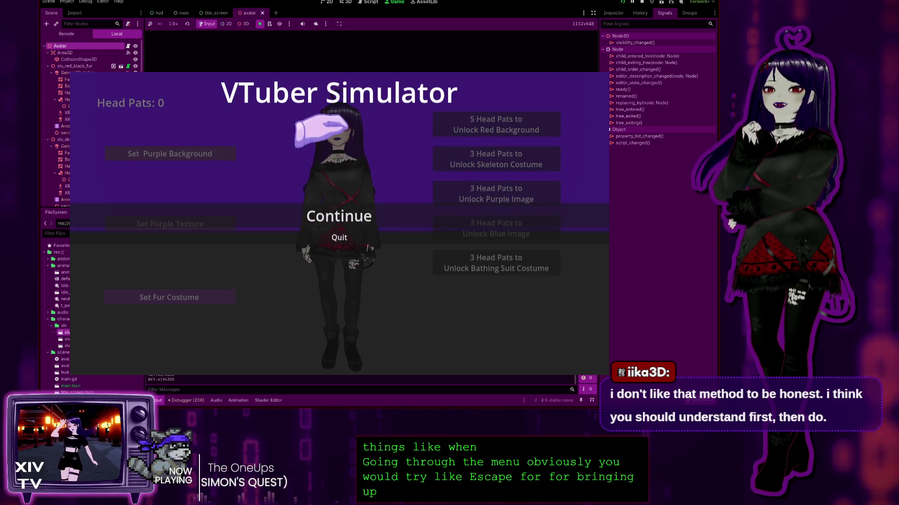
pyautogui.click(334, 237)
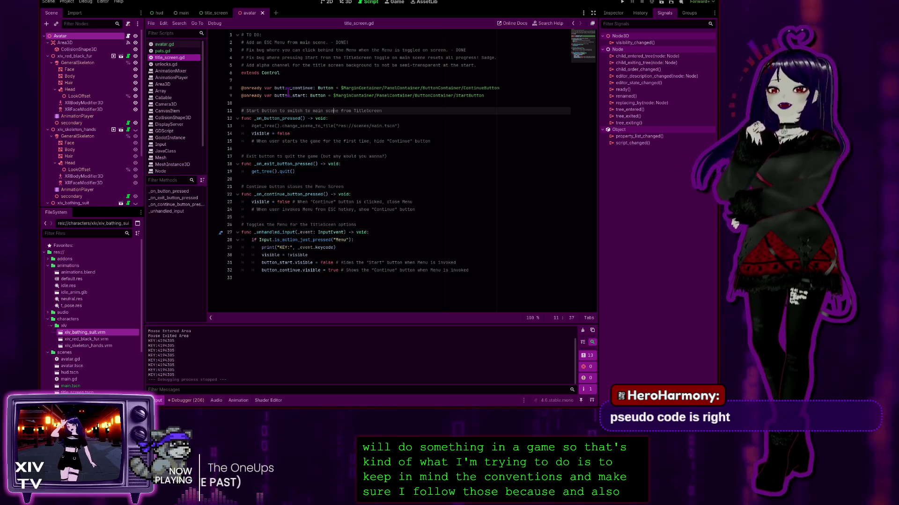
pyautogui.moveTo(275, 89); pyautogui.dragTo(313, 88)
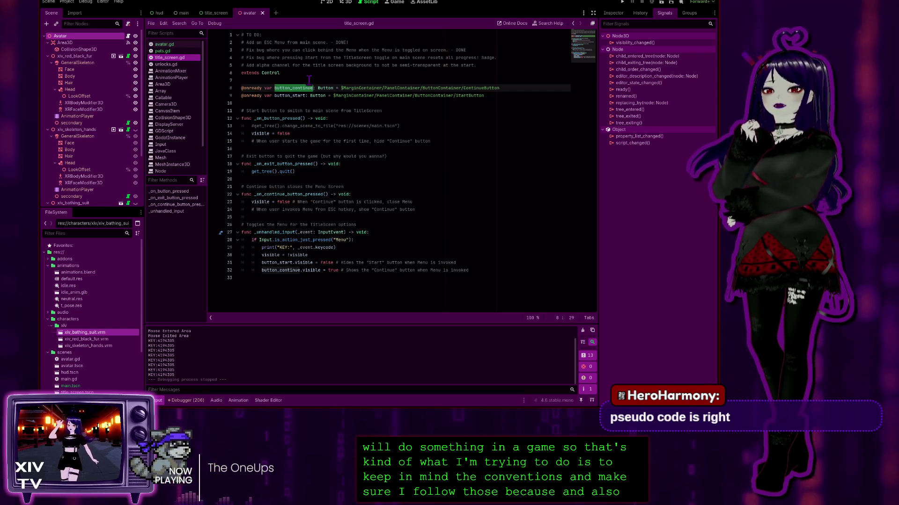
pyautogui.click(283, 88)
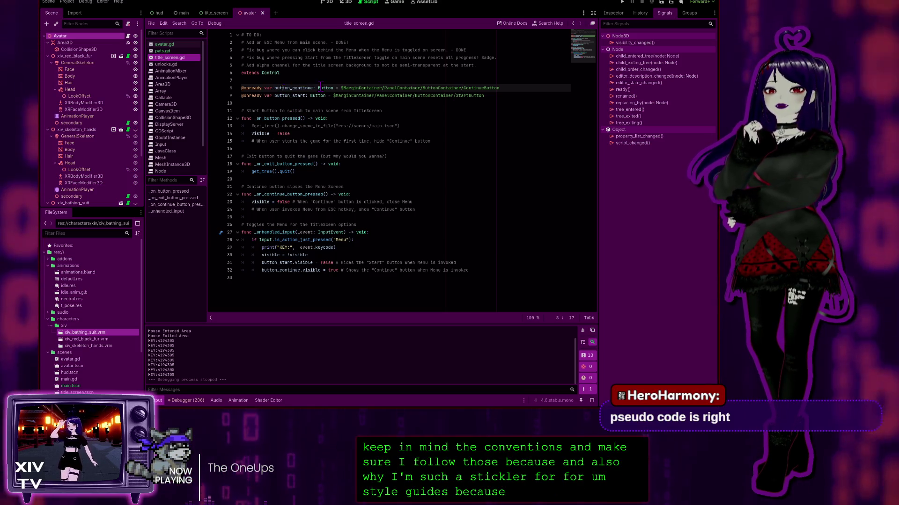
pyautogui.doubleClick(290, 88)
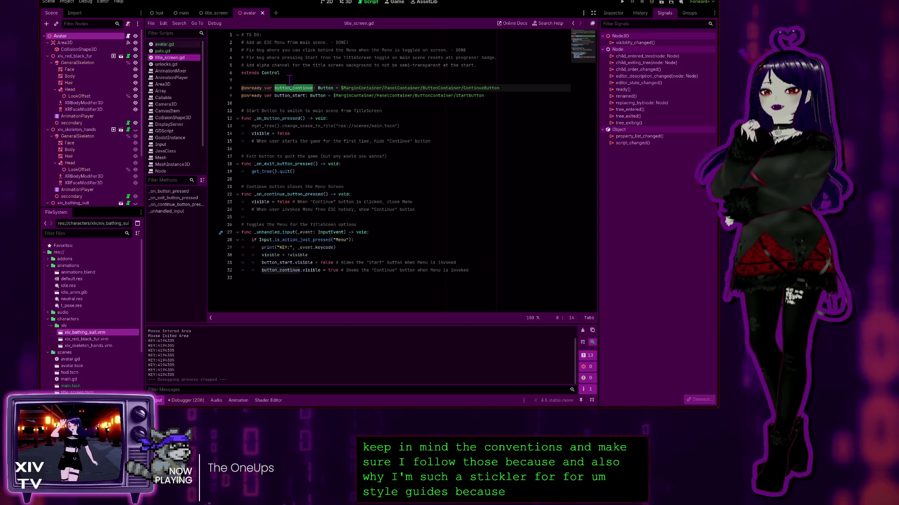
pyautogui.moveTo(293, 88); pyautogui.dragTo(291, 95)
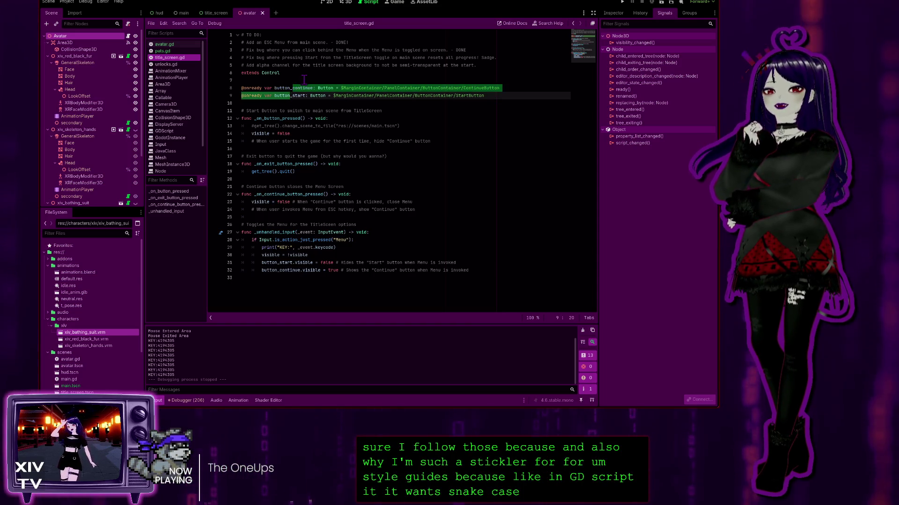
pyautogui.click(274, 89)
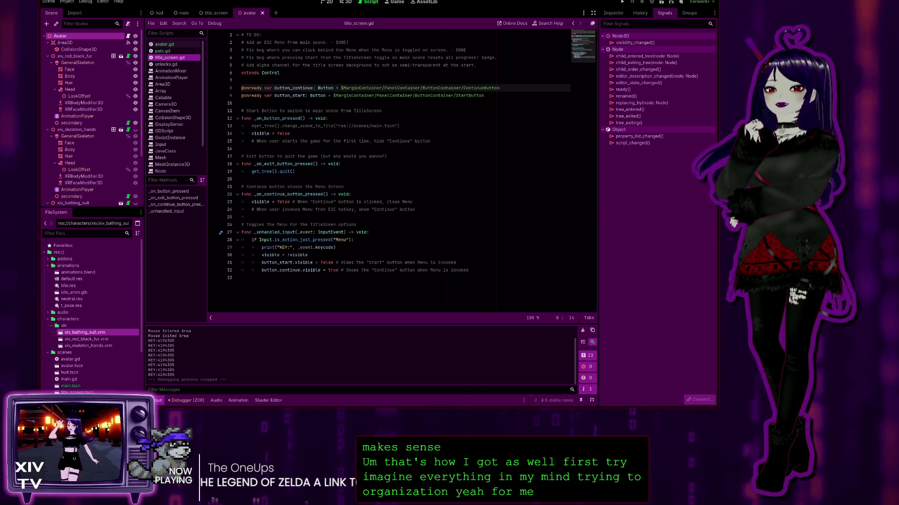
pyautogui.moveTo(414, 210); pyautogui.dragTo(242, 209)
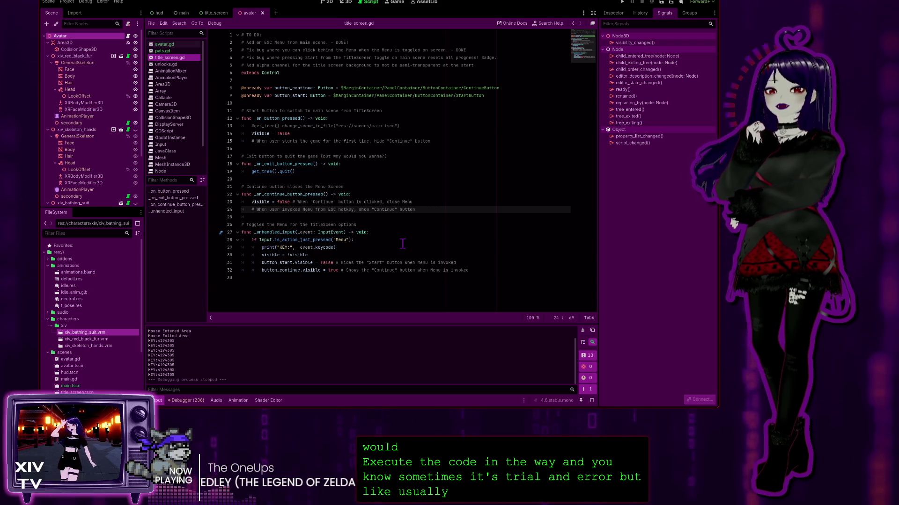
pyautogui.tripleClick(424, 208)
pyautogui.click(474, 255)
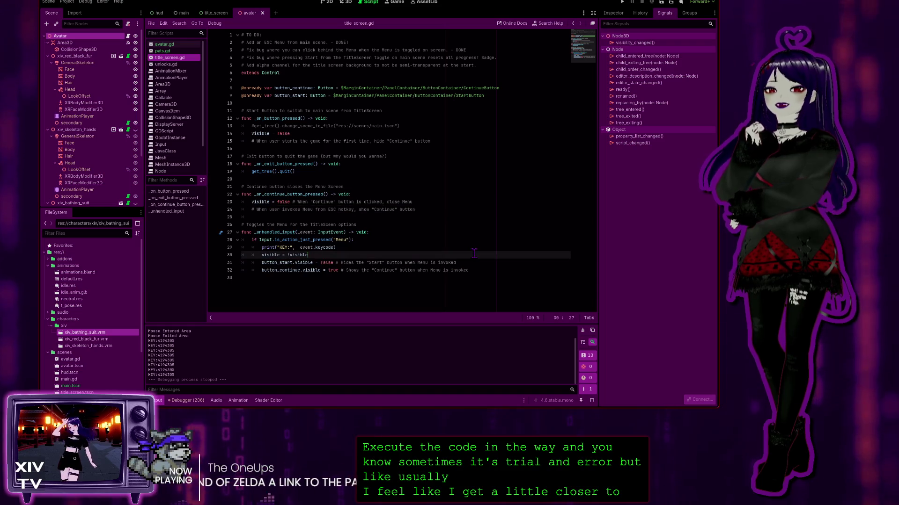
pyautogui.moveTo(469, 270)
pyautogui.mouseDown()
pyautogui.moveTo(323, 270)
pyautogui.moveTo(359, 263)
pyautogui.mouseUp()
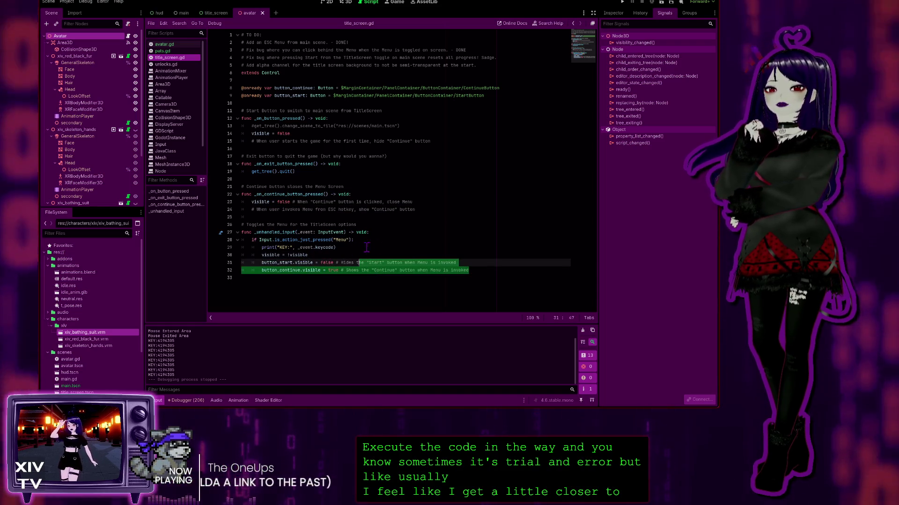
pyautogui.click(364, 240)
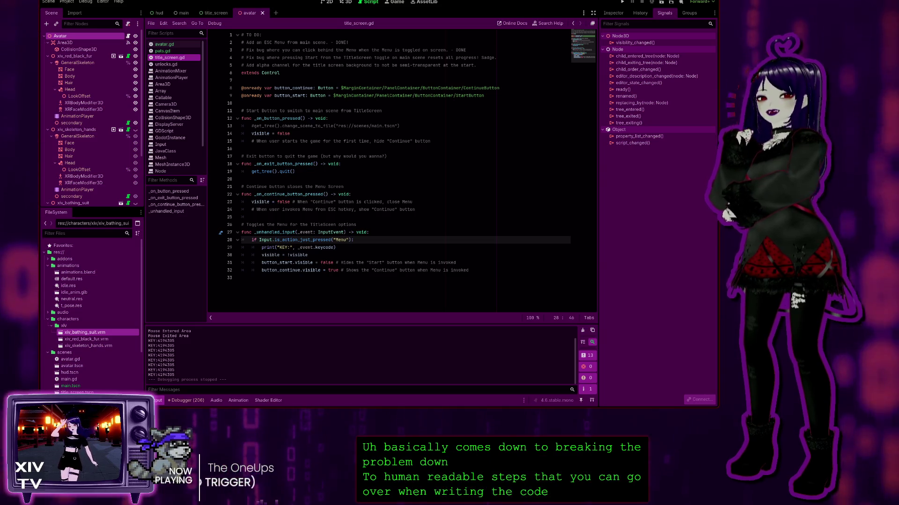
# Click into the title_screen.gd code near the Continue button handler.
pyautogui.click(397, 217)
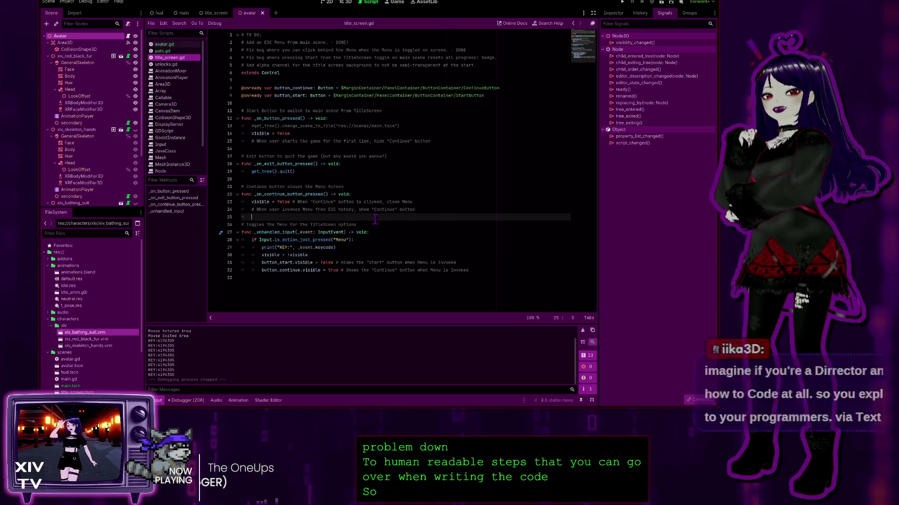
pyautogui.click(398, 121)
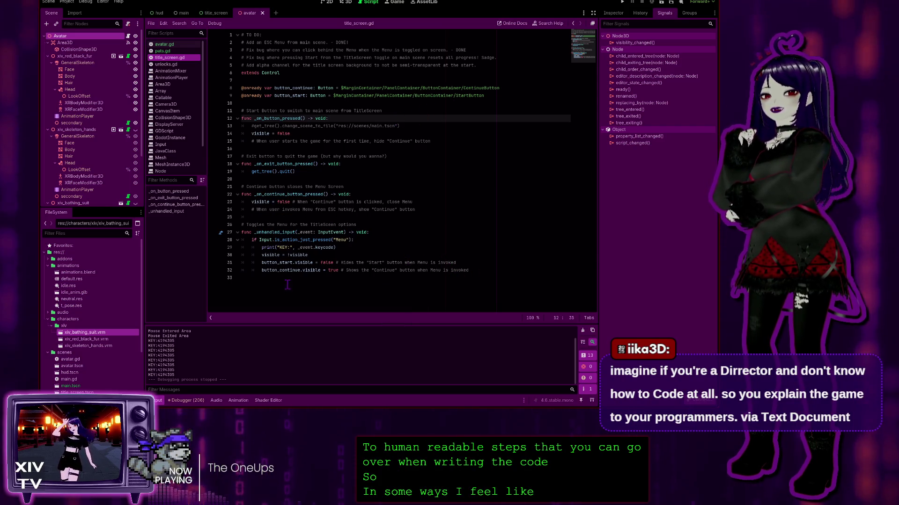
pyautogui.click(474, 276)
pyautogui.click(467, 173)
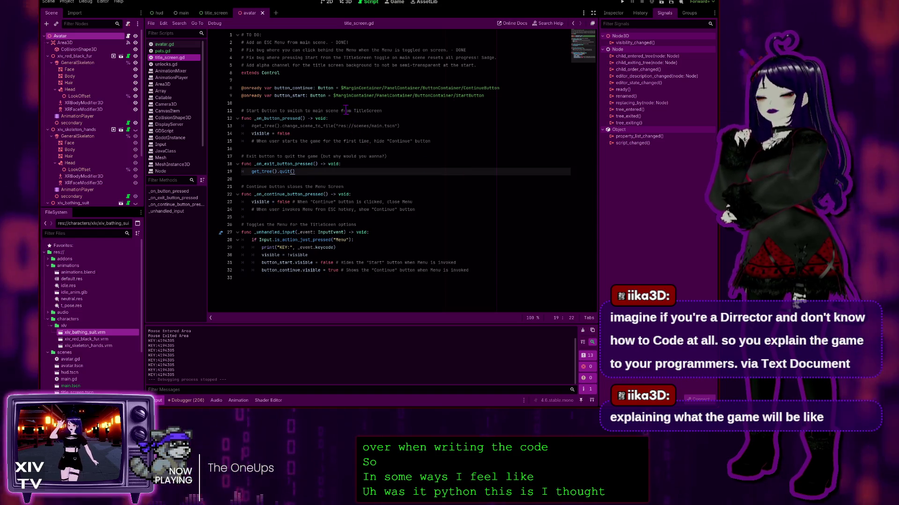
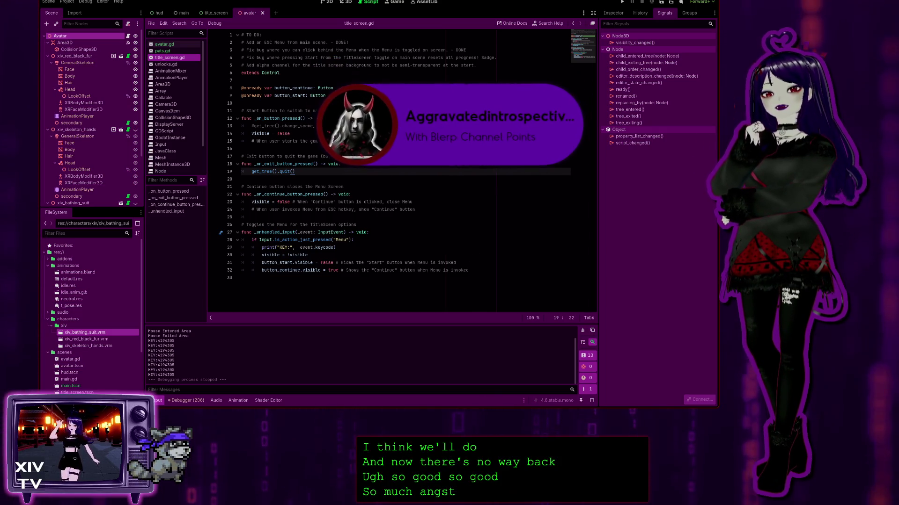
# Run the VTuber Simulator project from the title_screen.gd script to test its title screen.
pyautogui.click(271, 287)
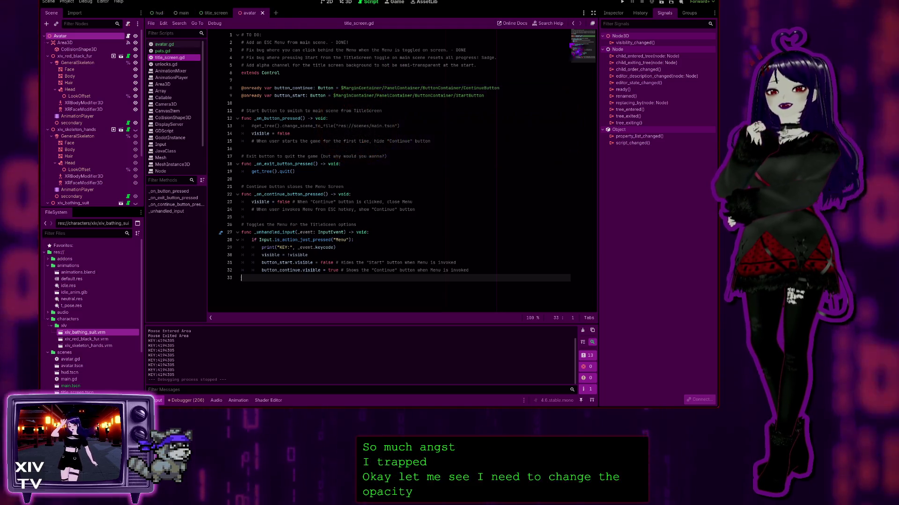
pyautogui.click(622, 2)
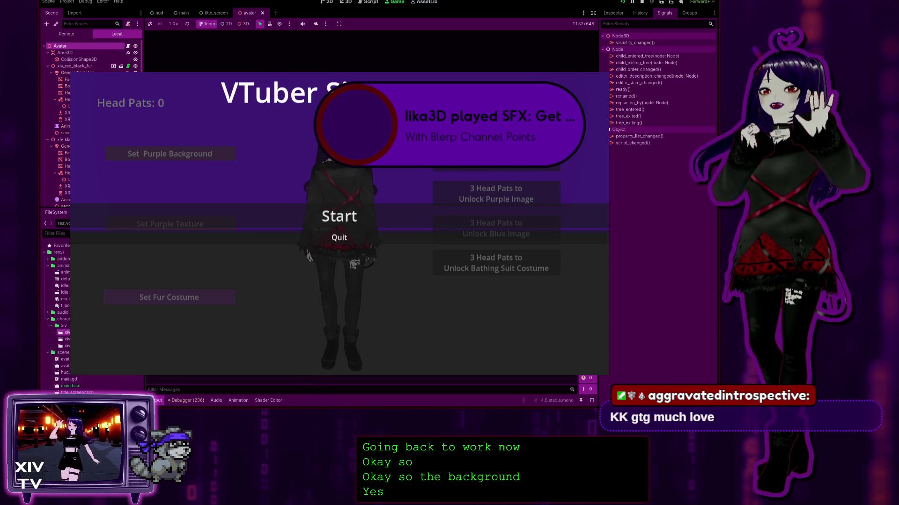
# Start the game, pat the avatar's head for head pats, open the pause menu with Escape, then quit.
pyautogui.click(337, 213)
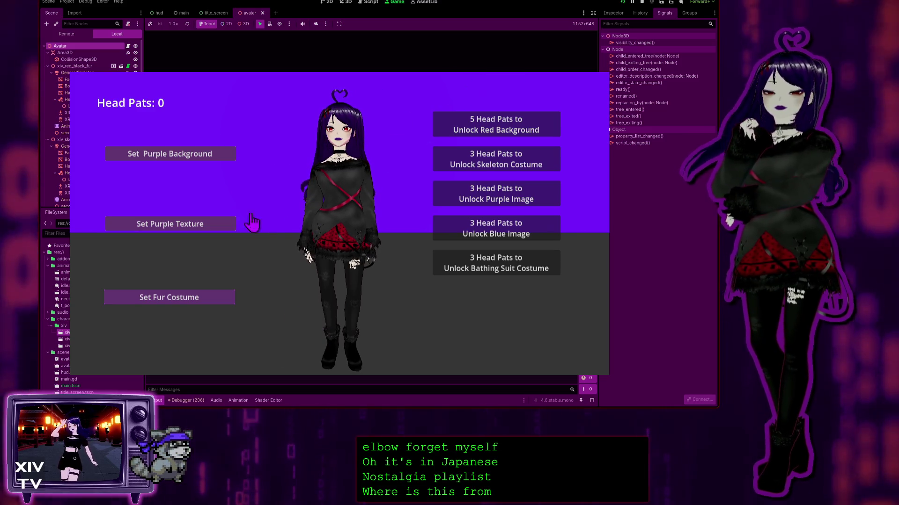
pyautogui.click(321, 133)
pyautogui.click(321, 124)
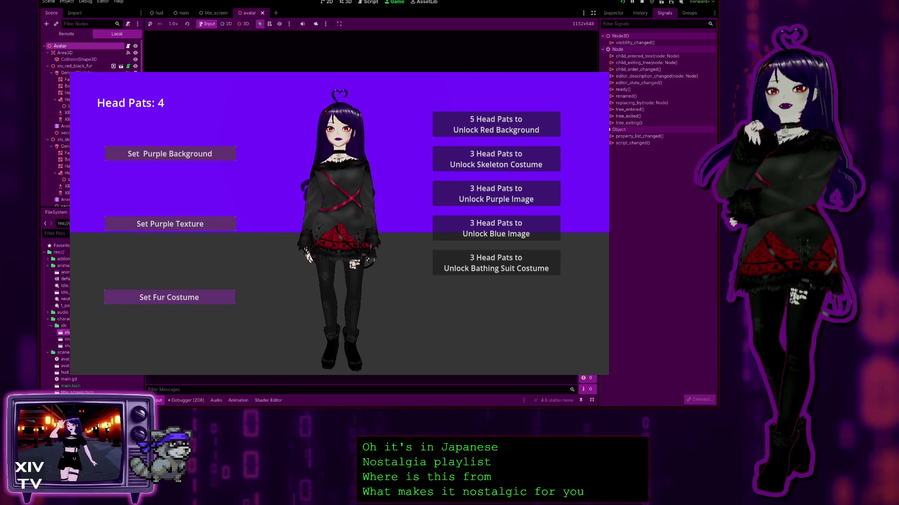
pyautogui.press('Escape')
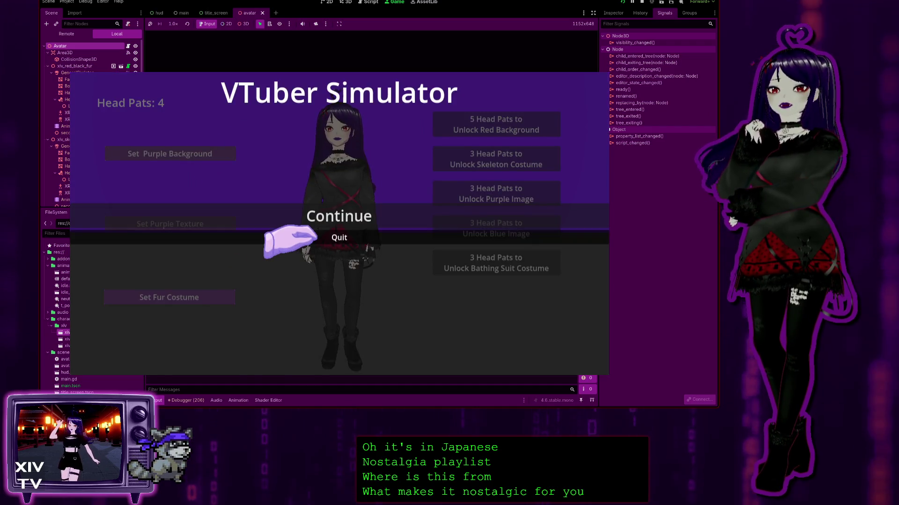
pyautogui.click(339, 238)
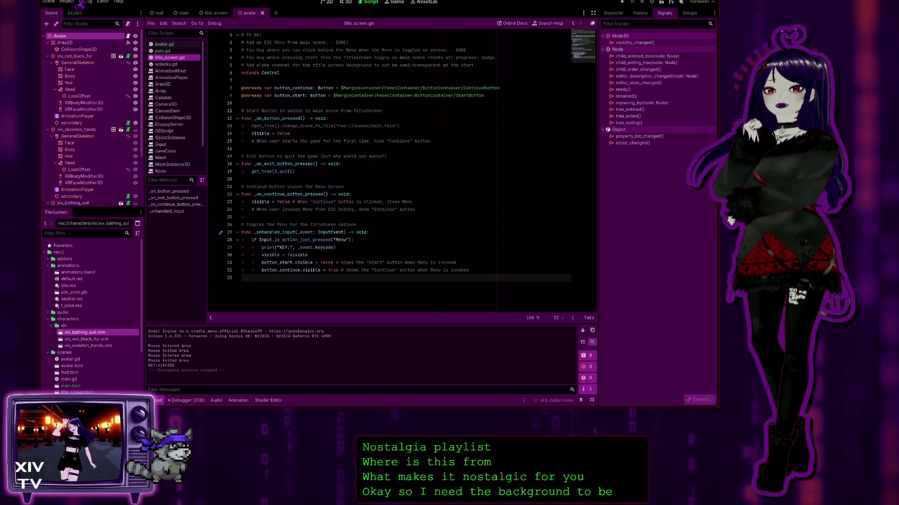
# Show the title_screen scene in the 2D view with the root TitleScreen node in the Inspector.
pyautogui.click(219, 13)
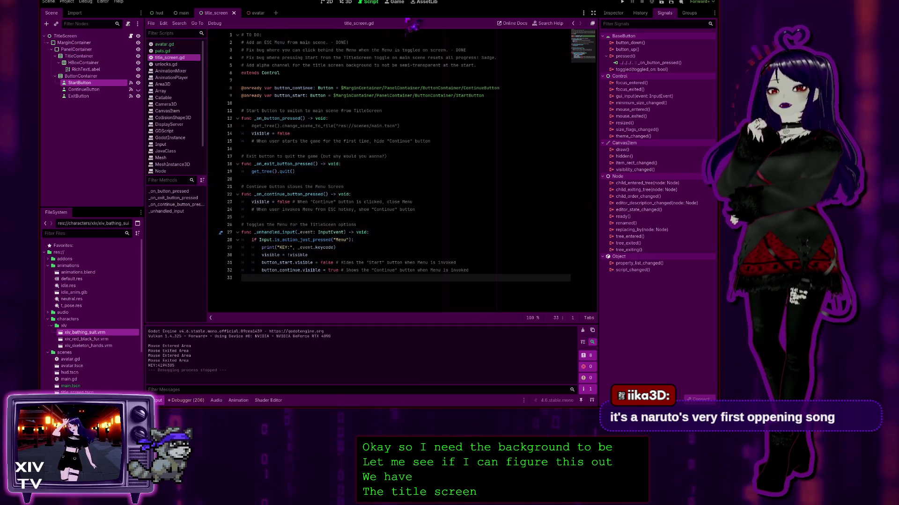
pyautogui.hotkey('ctrl', 'F1')
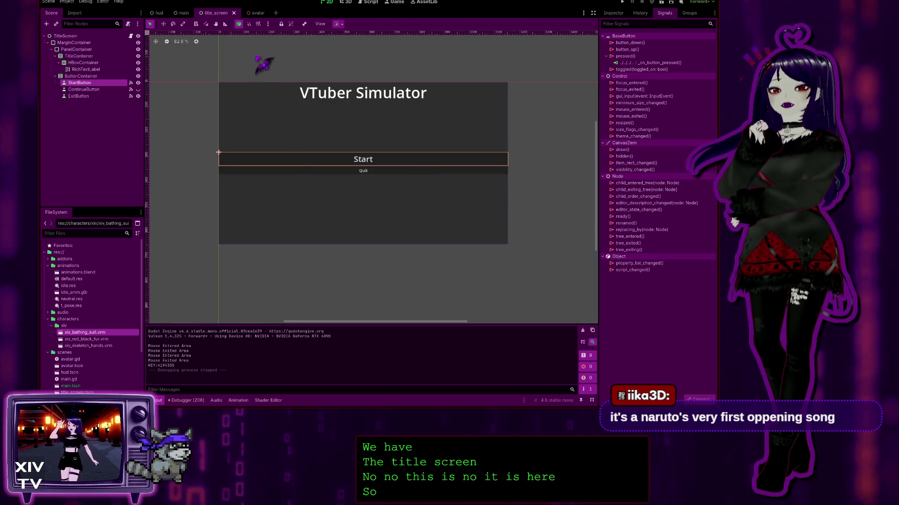
pyautogui.click(70, 36)
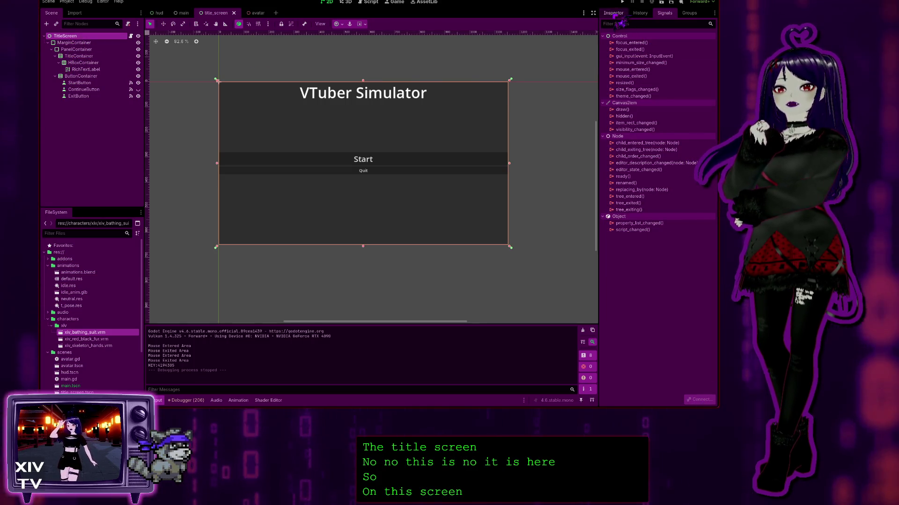
pyautogui.click(616, 13)
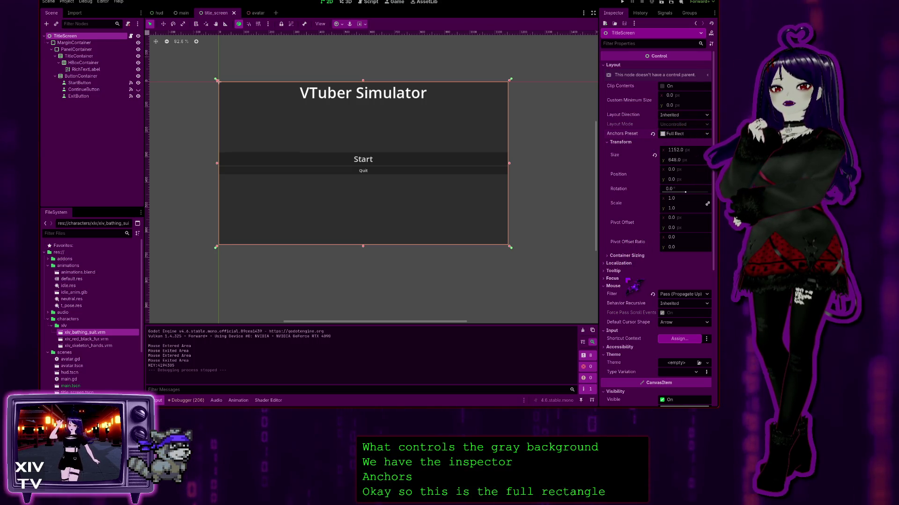
pyautogui.scroll(-5, 638, 321)
pyautogui.scroll(-1, 630, 366)
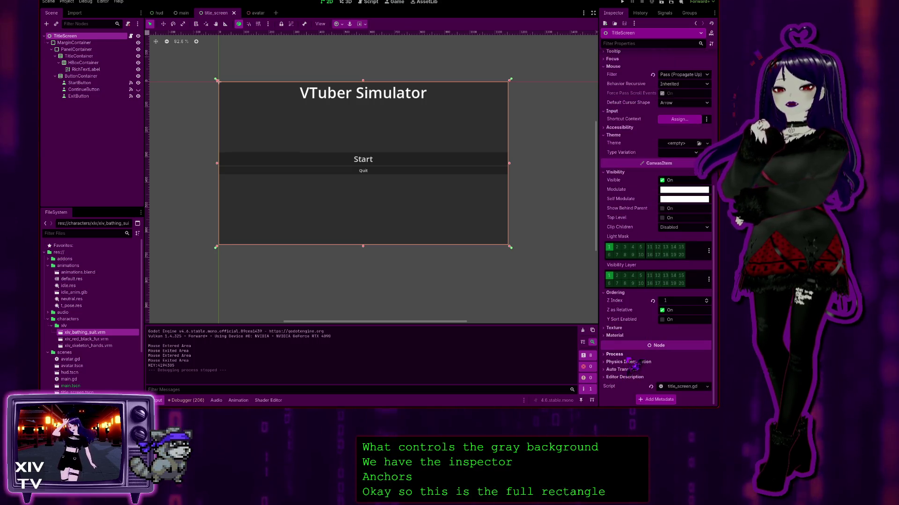
pyautogui.scroll(6, 620, 394)
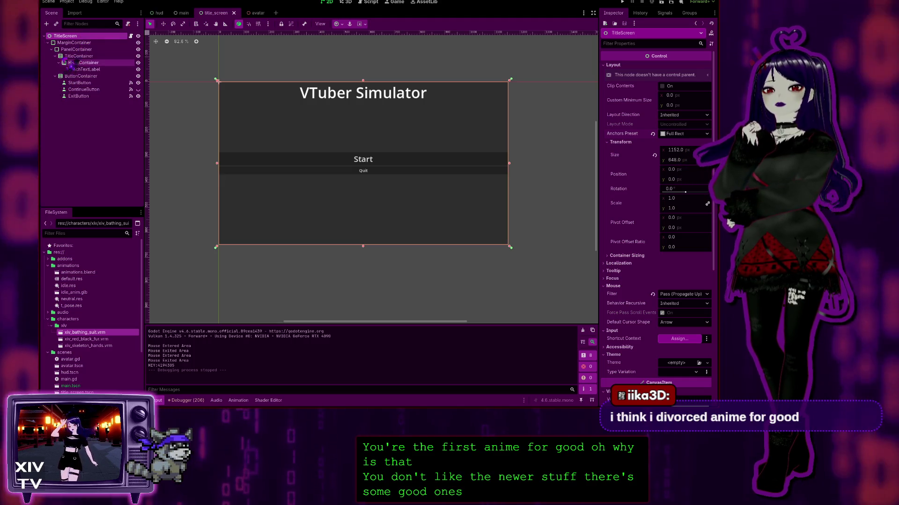
pyautogui.click(80, 43)
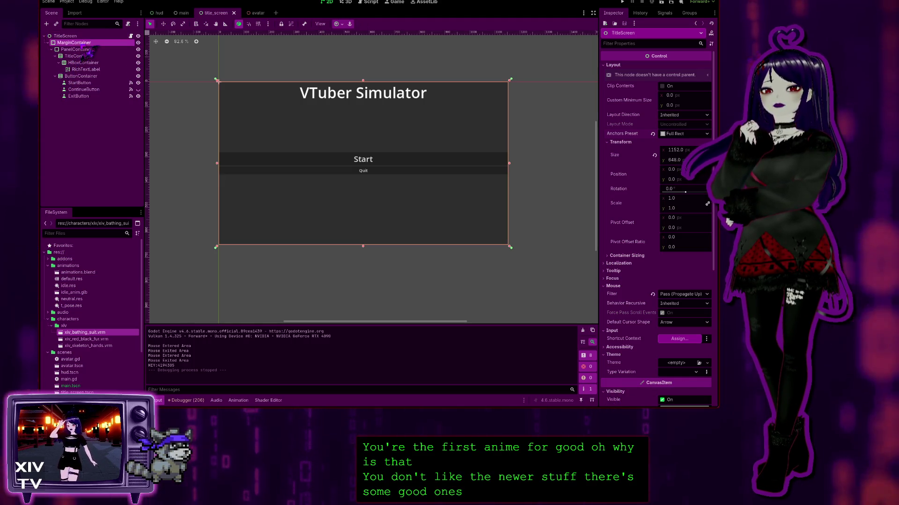
# Inspect the PanelContainer's StyleBoxFlat panel style, then collapse its details.
pyautogui.scroll(-5, 665, 368)
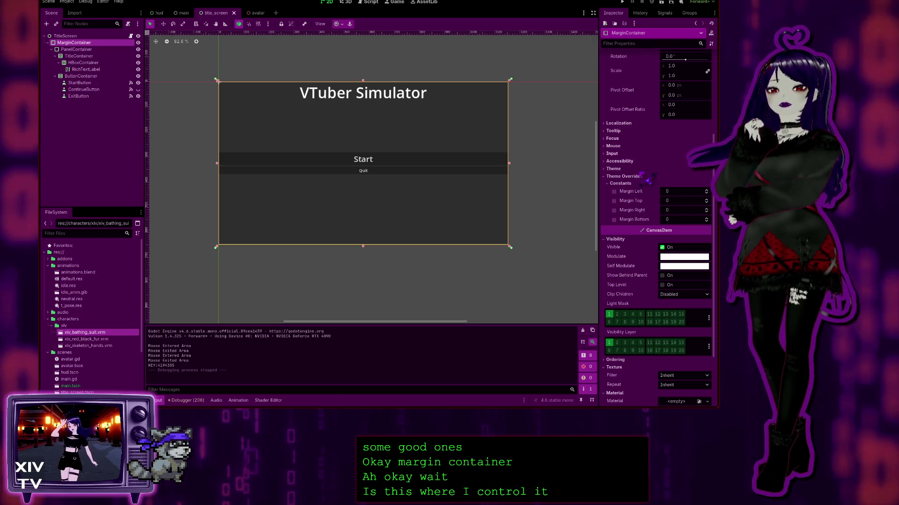
pyautogui.scroll(3, 650, 192)
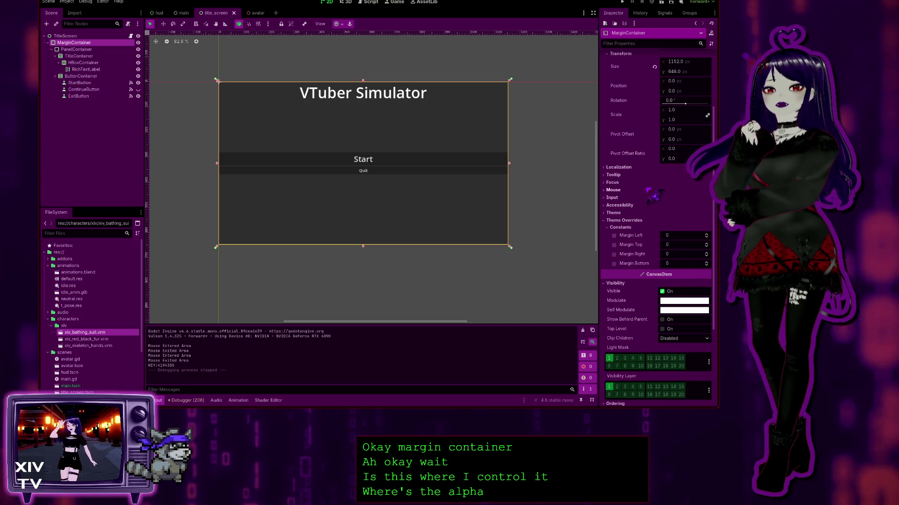
pyautogui.scroll(-5, 622, 214)
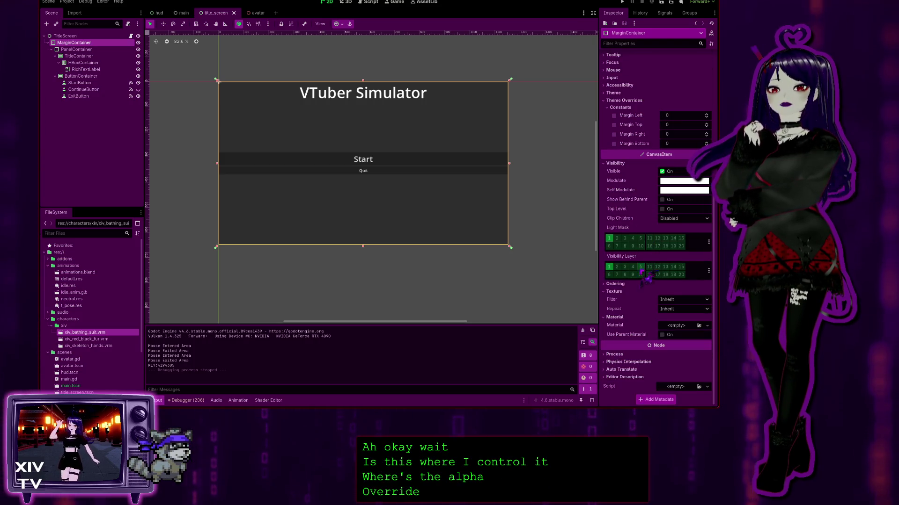
pyautogui.scroll(8, 634, 304)
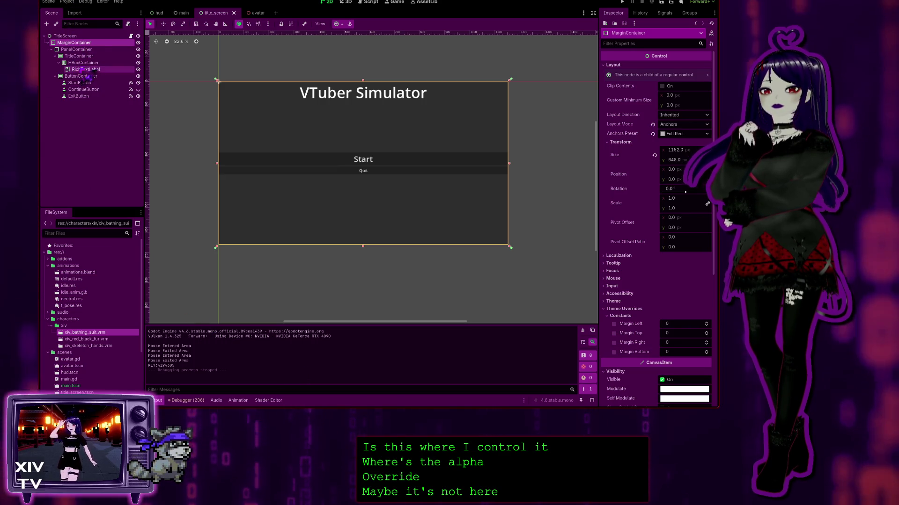
pyautogui.click(96, 50)
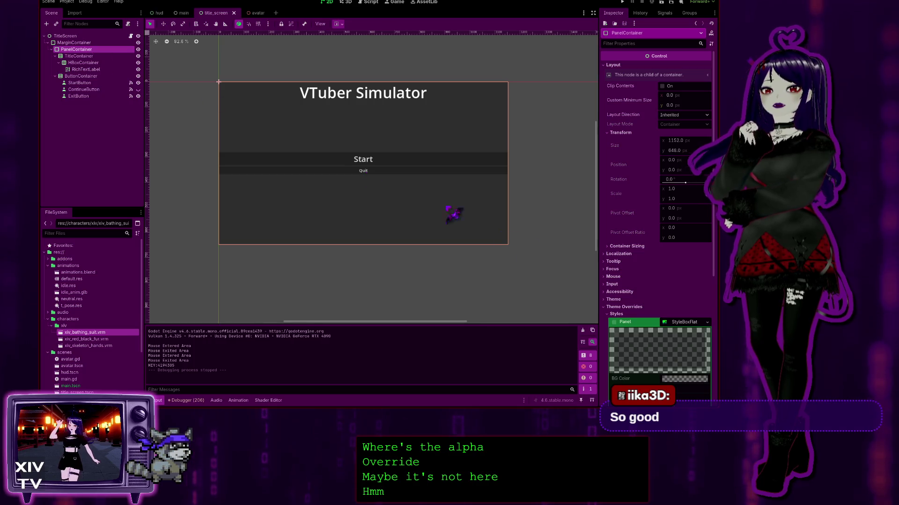
pyautogui.scroll(-5, 655, 290)
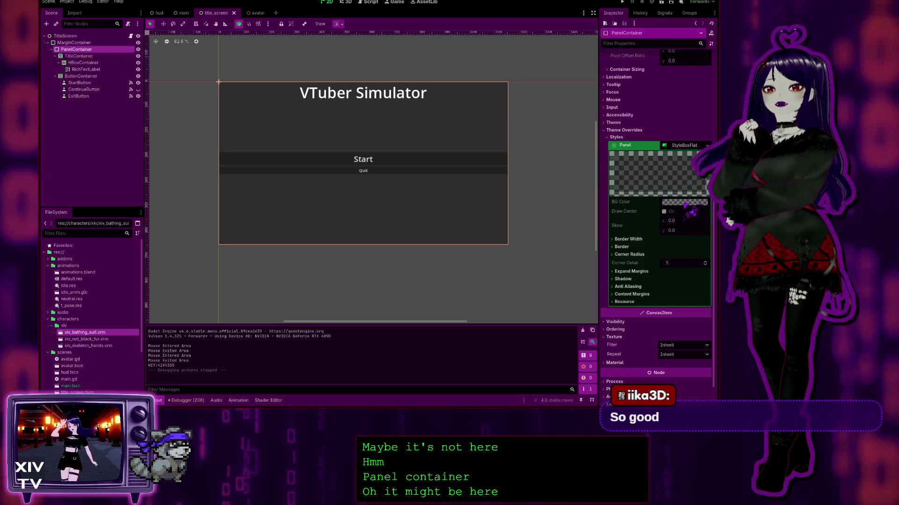
pyautogui.click(683, 147)
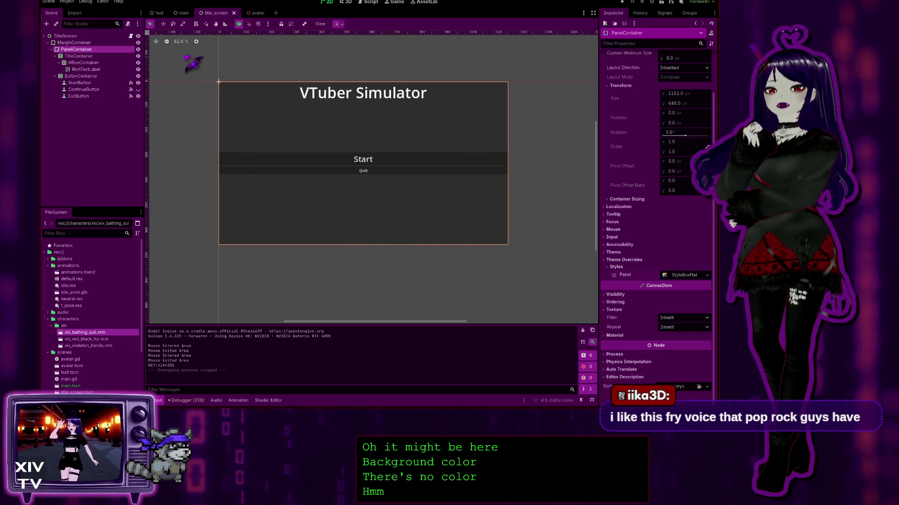
# Hide and reshow the MarginContainer to see what it covers, then reselect PanelContainer.
pyautogui.click(70, 36)
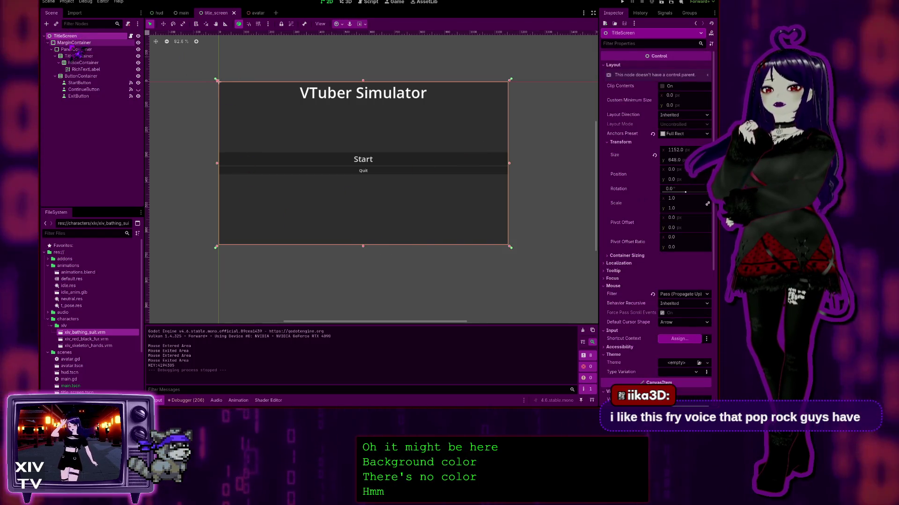
pyautogui.click(138, 43)
pyautogui.click(138, 42)
pyautogui.click(101, 50)
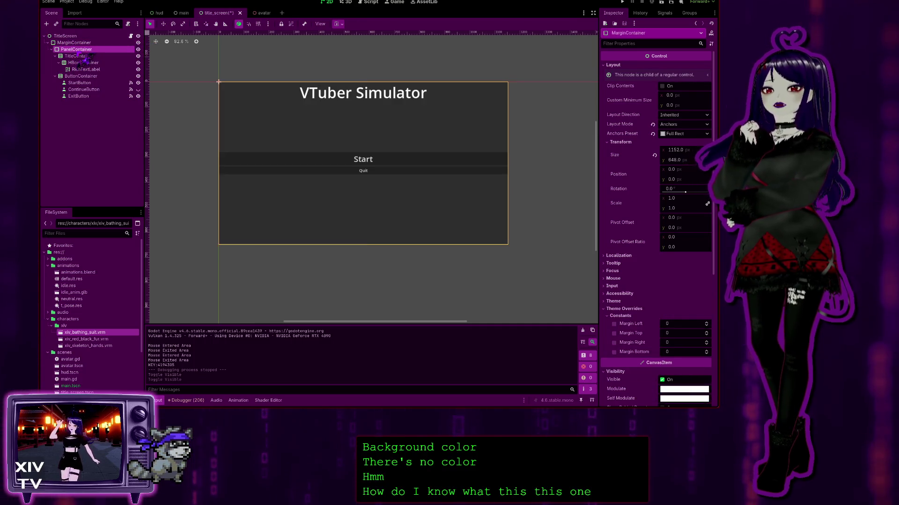
# Hide and reshow the PanelContainer and TitleContainer to see which title-screen parts they control.
pyautogui.click(138, 49)
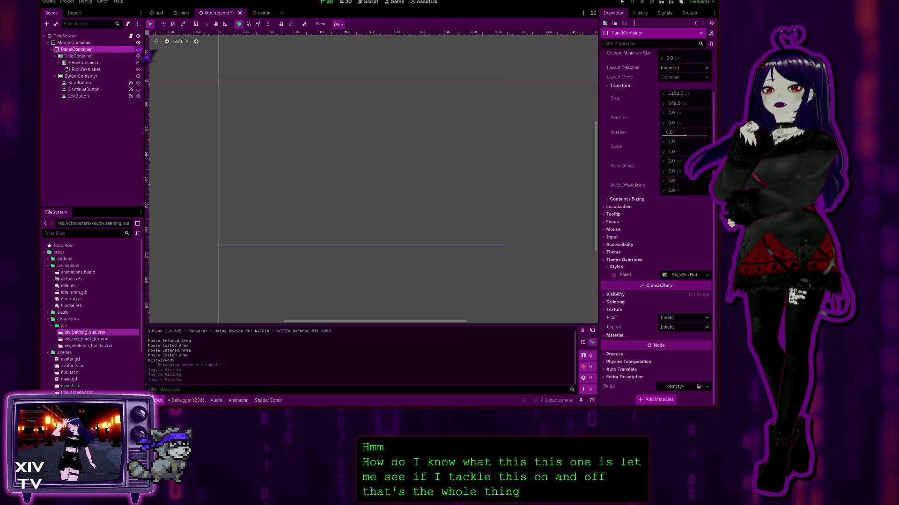
pyautogui.click(138, 49)
pyautogui.click(80, 56)
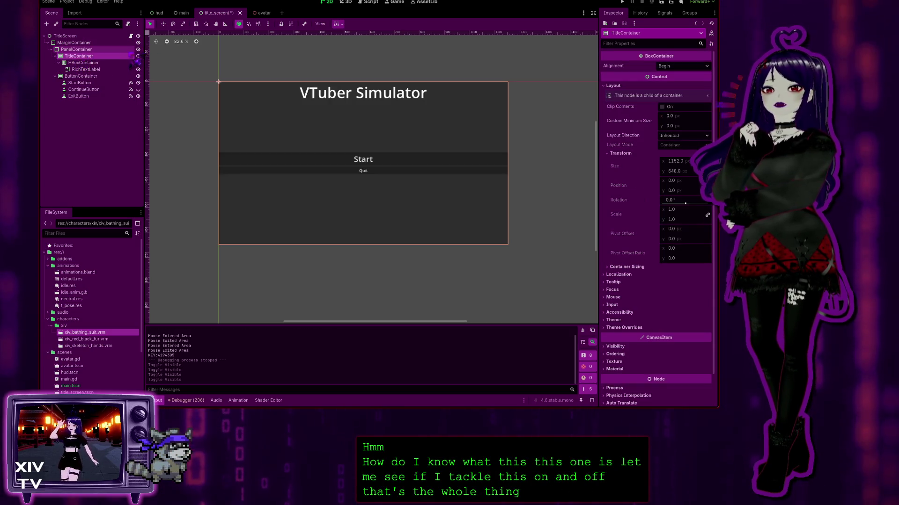
pyautogui.click(138, 56)
pyautogui.click(138, 55)
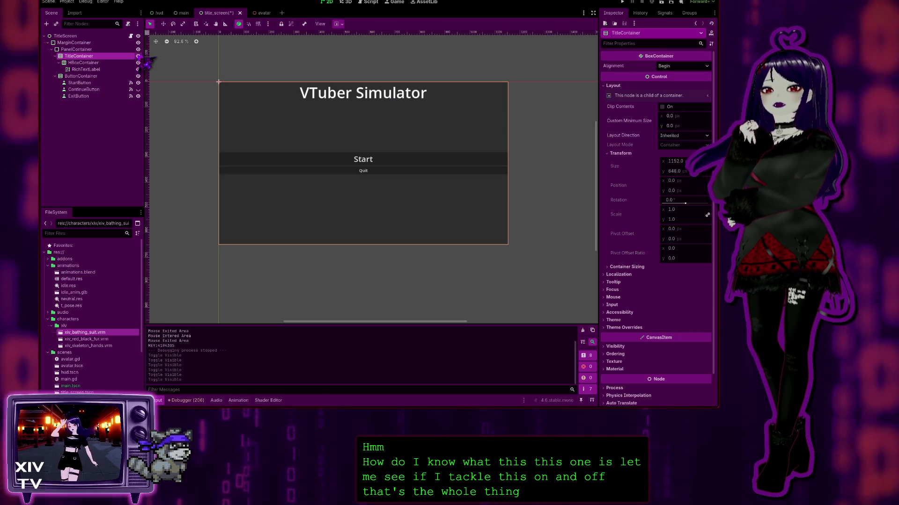
# Review the PanelContainer, MarginContainer (all margins 0) and root TitleScreen node properties.
pyautogui.click(77, 49)
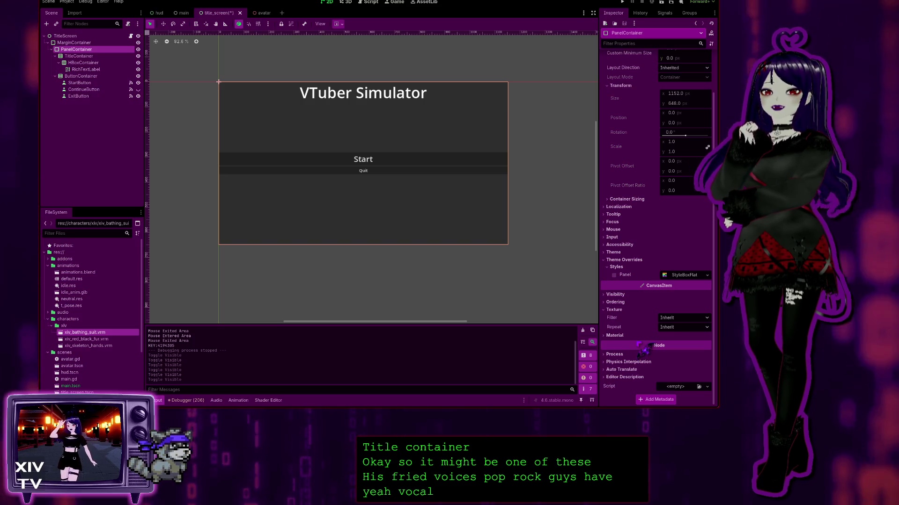
pyautogui.scroll(3, 641, 269)
pyautogui.scroll(1, 630, 252)
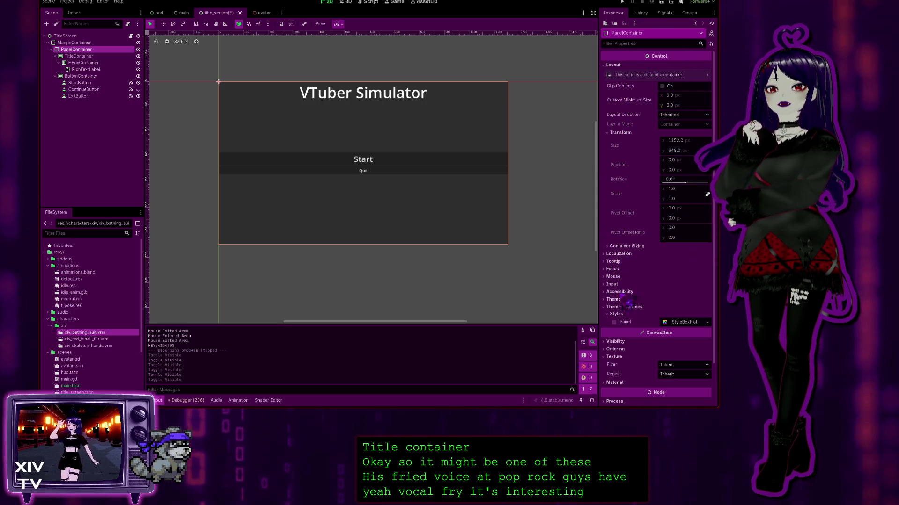
pyautogui.click(122, 43)
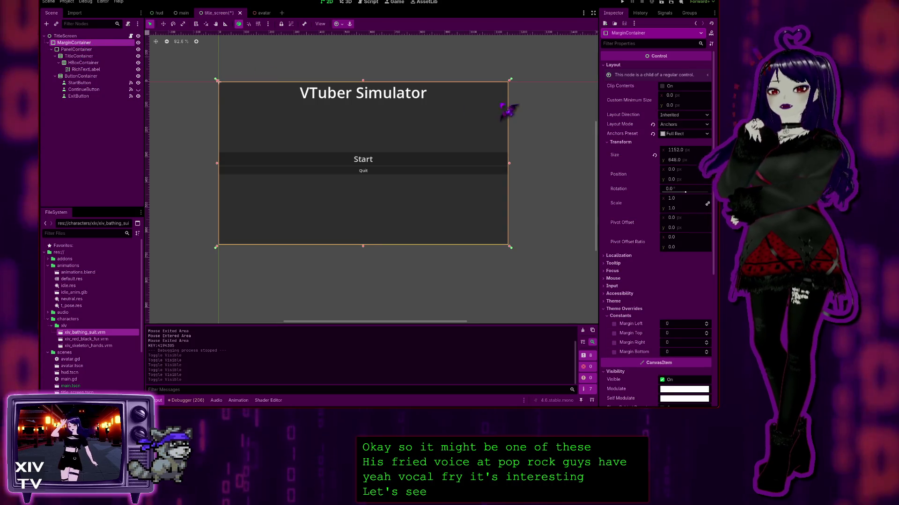
pyautogui.scroll(-5, 631, 291)
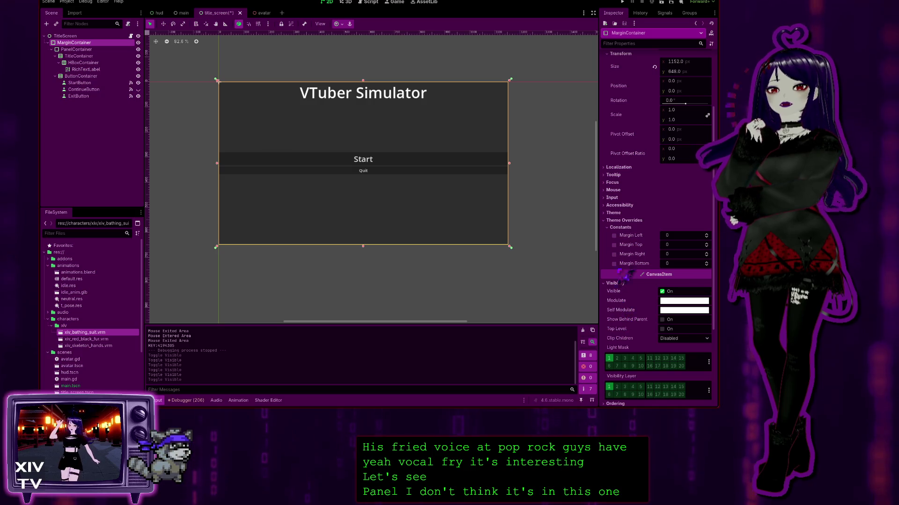
pyautogui.scroll(-6, 634, 255)
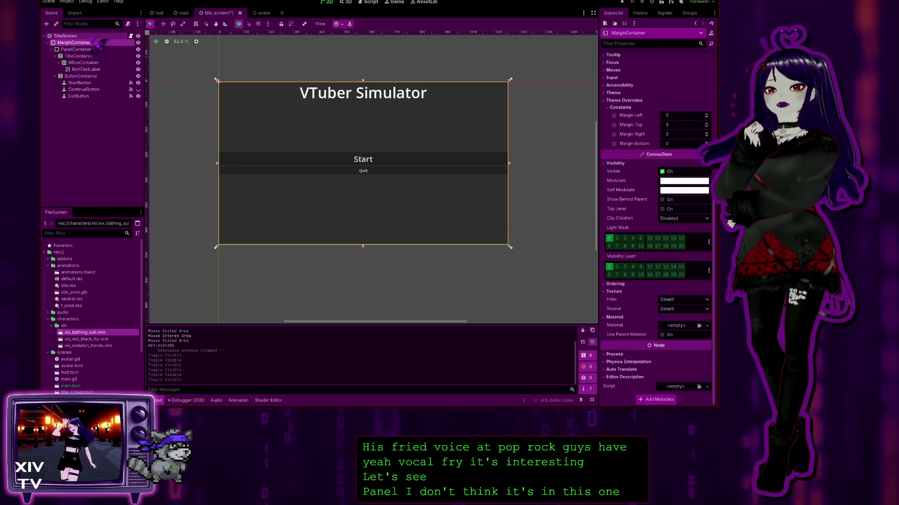
pyautogui.click(65, 36)
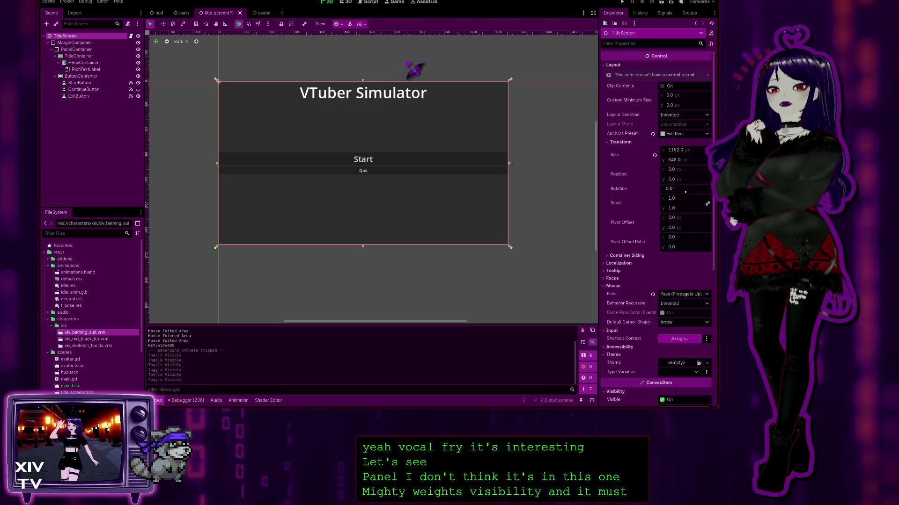